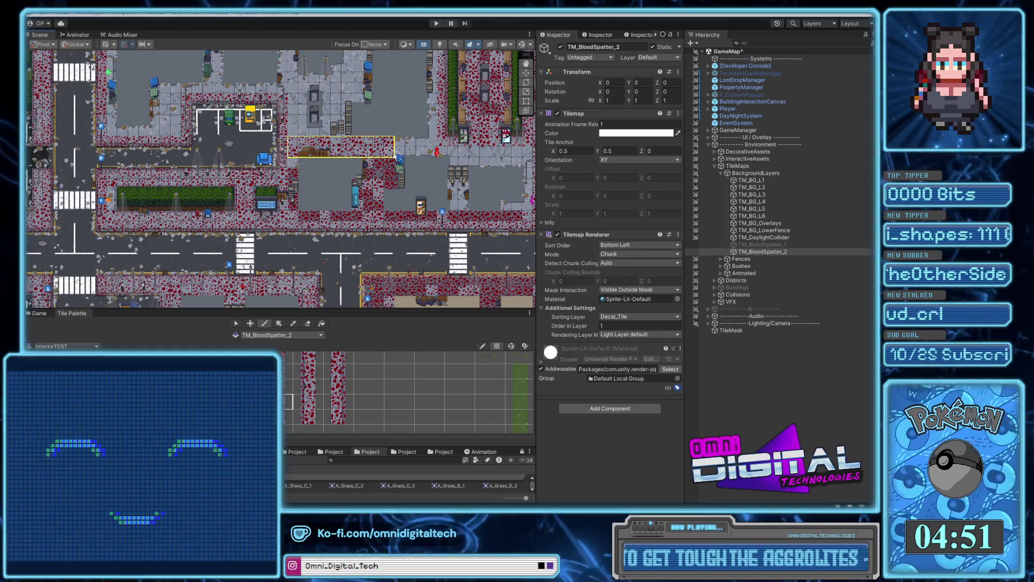
# Copy two-tile blood patches from the lower-right blocks and stamp them onto TM_BloodSpatter_2.
pyautogui.click(293, 323)
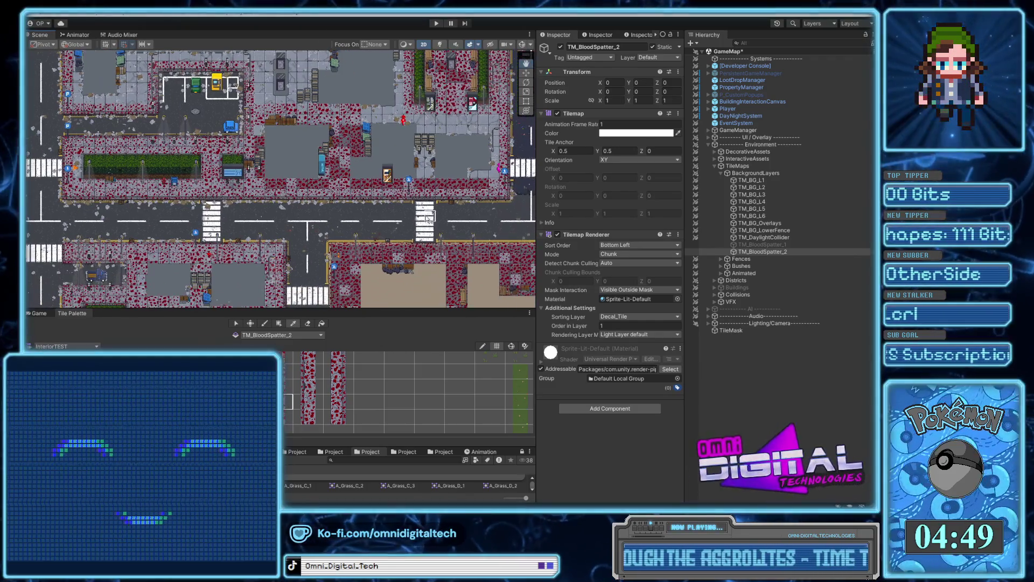
pyautogui.press('b')
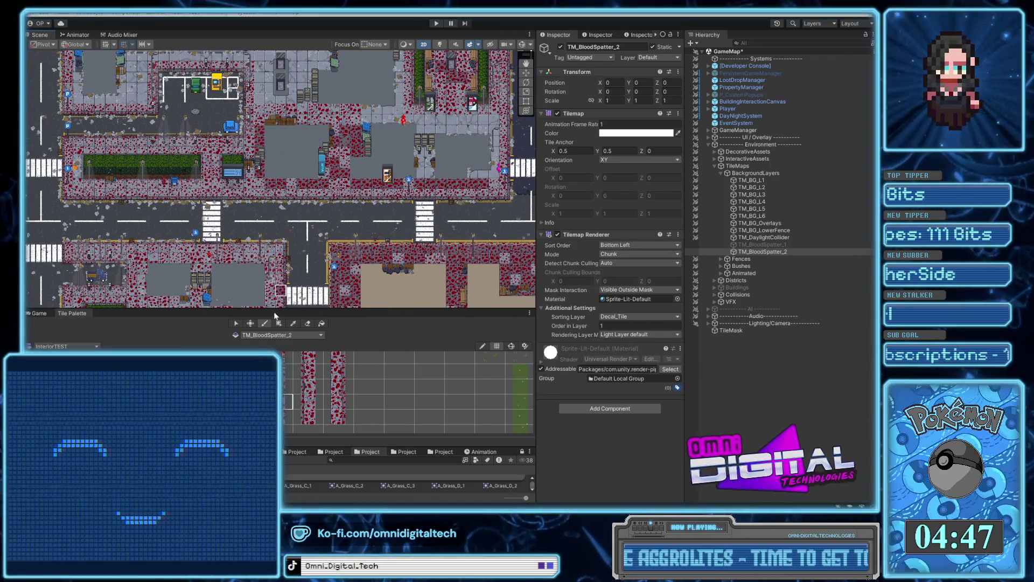
pyautogui.click(293, 324)
pyautogui.moveTo(450, 271); pyautogui.dragTo(355, 161)
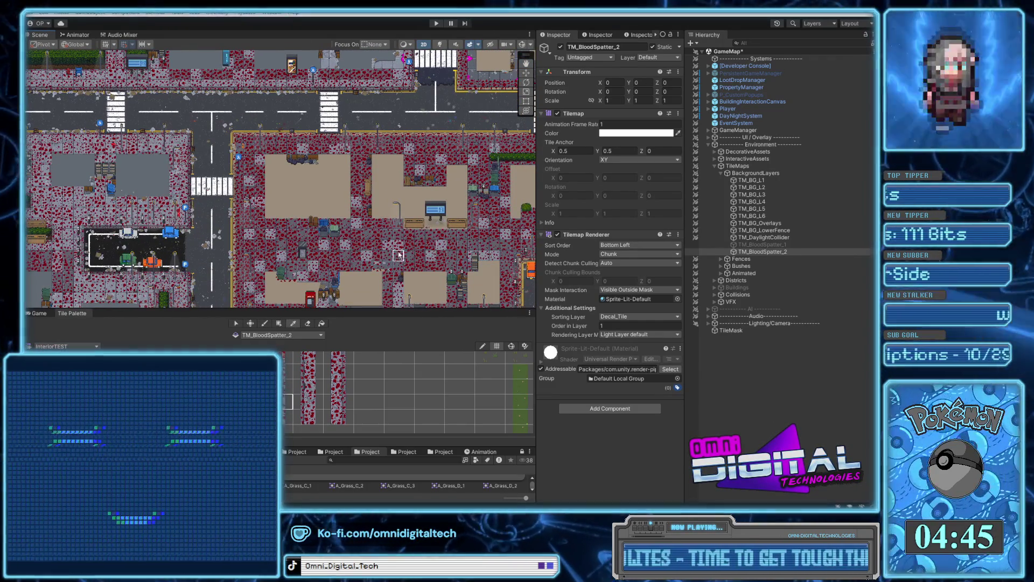
pyautogui.scroll(3, 409, 213)
pyautogui.scroll(-3, 412, 246)
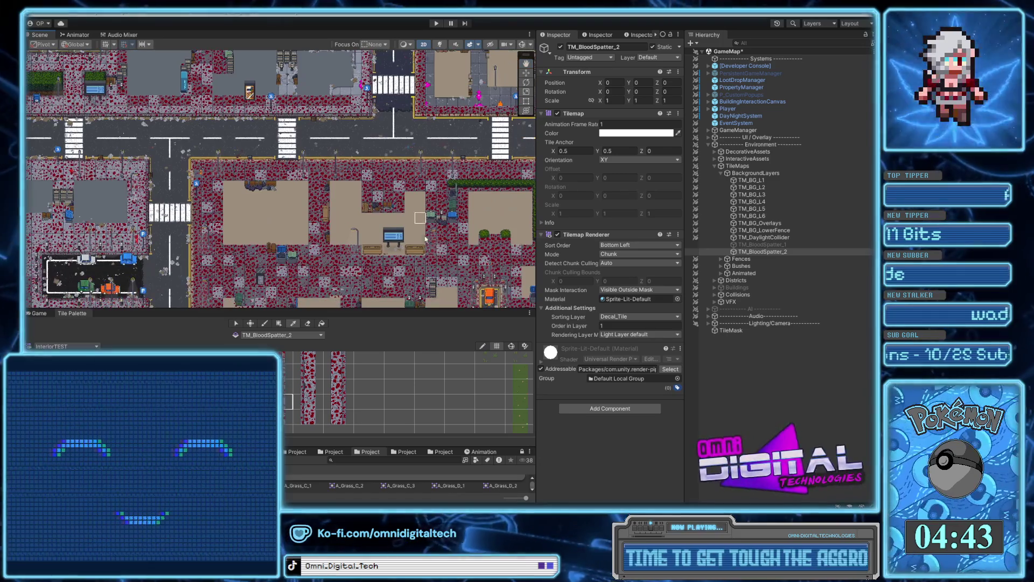
pyautogui.moveTo(345, 259); pyautogui.dragTo(356, 294)
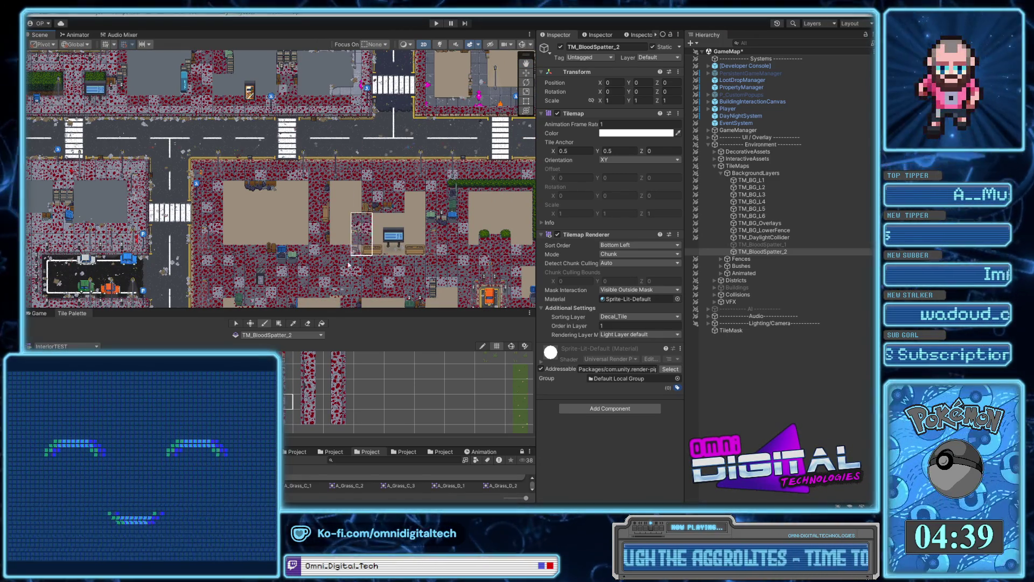
pyautogui.press('i')
pyautogui.moveTo(372, 284); pyautogui.dragTo(387, 277)
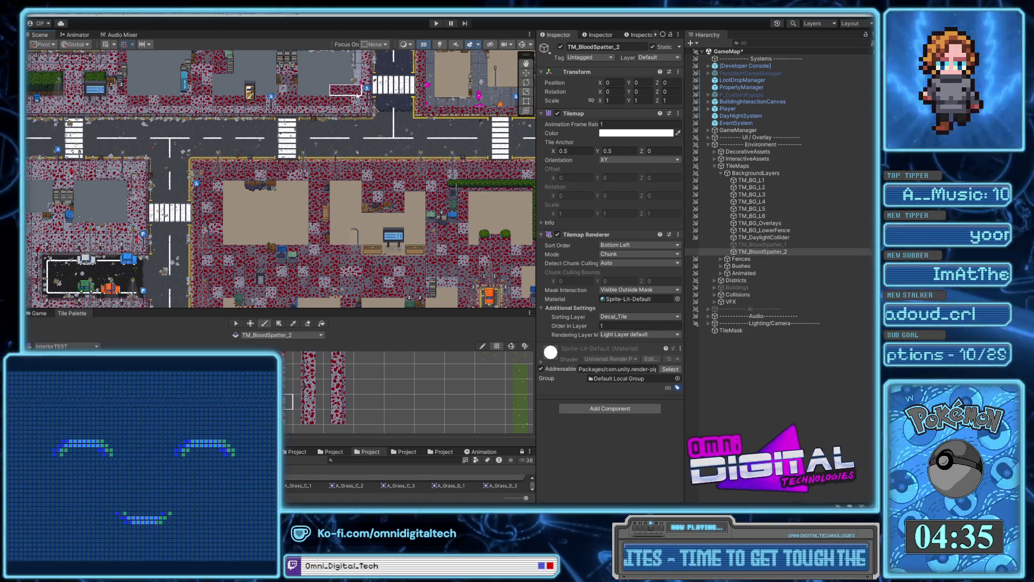
# Sample a tall column and a wide row of blood splatter and paint them elsewhere.
pyautogui.press('i')
pyautogui.moveTo(443, 227); pyautogui.dragTo(447, 289)
pyautogui.scroll(5, 388, 140)
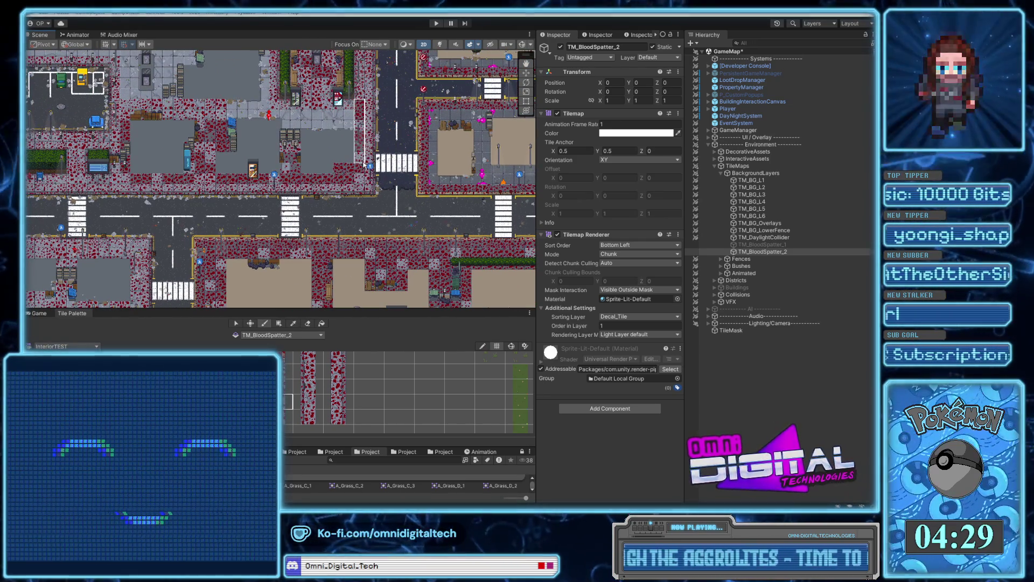
pyautogui.click(293, 323)
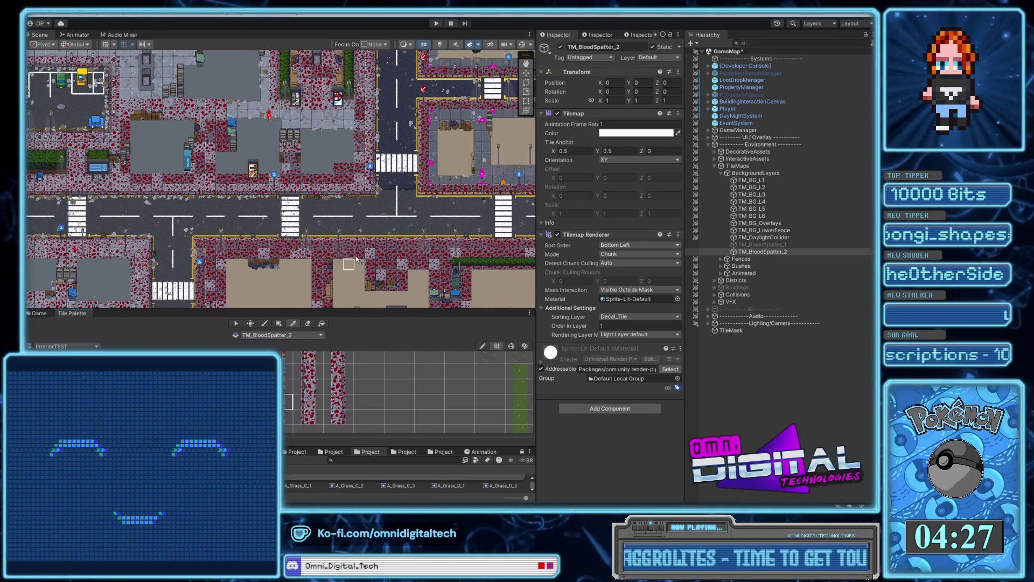
pyautogui.scroll(-5, 334, 253)
pyautogui.moveTo(295, 252); pyautogui.dragTo(351, 252)
pyautogui.scroll(2, 350, 179)
pyautogui.scroll(5, 350, 180)
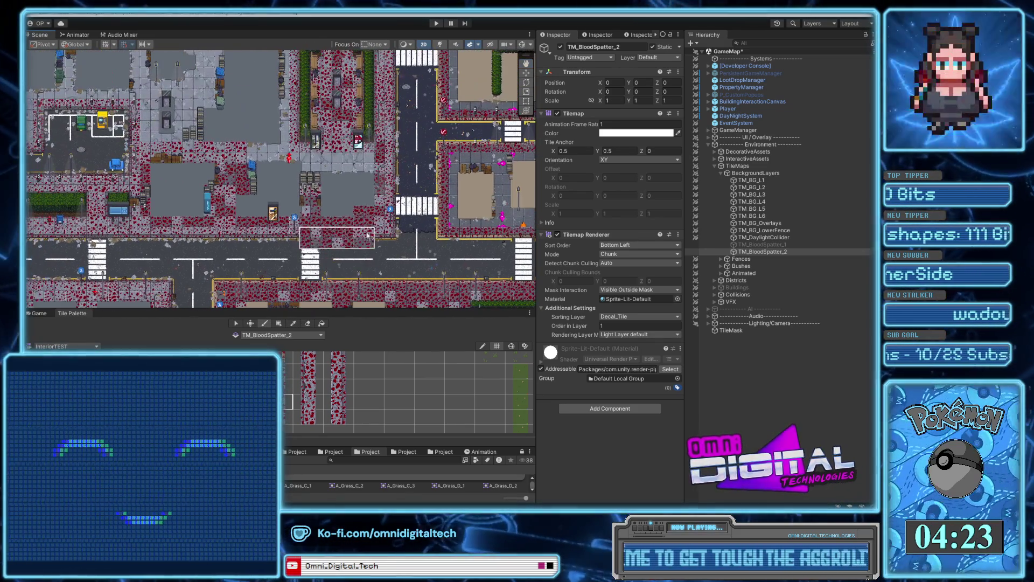
# Pick up a multi-tile block of blood splatter to stamp across the city.
pyautogui.press('i')
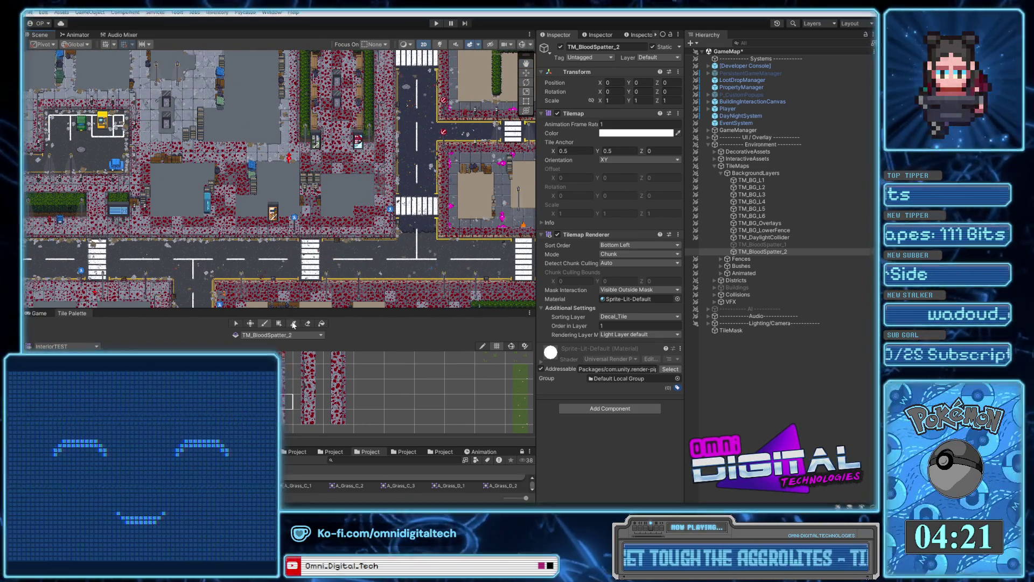
pyautogui.scroll(-3, 351, 275)
pyautogui.scroll(-2, 348, 294)
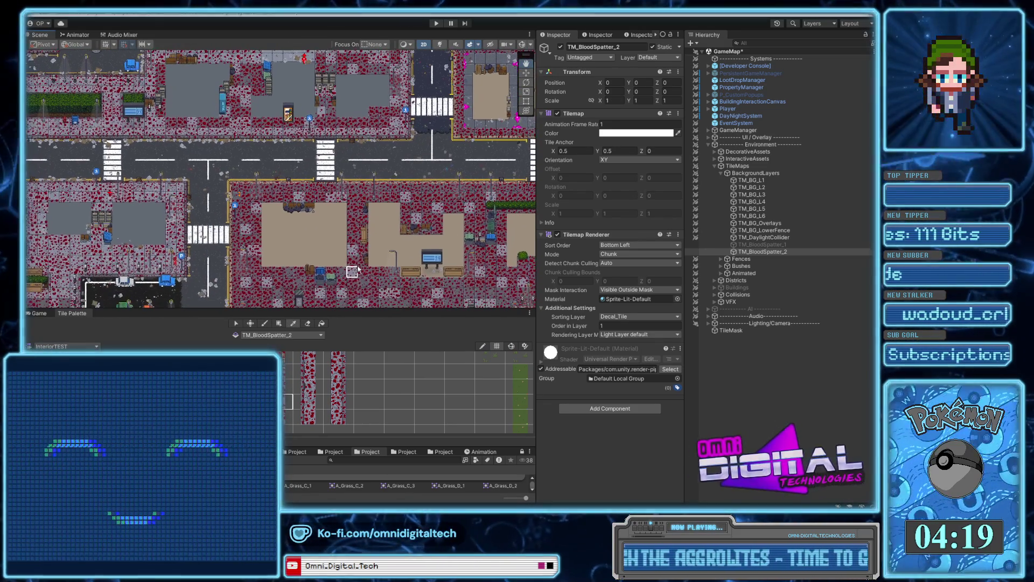
pyautogui.scroll(-2, 345, 275)
pyautogui.moveTo(345, 273); pyautogui.dragTo(383, 283)
# Sample tall one-column splatter strips and paint them along the central block sidewalks.
pyautogui.scroll(2, 367, 172)
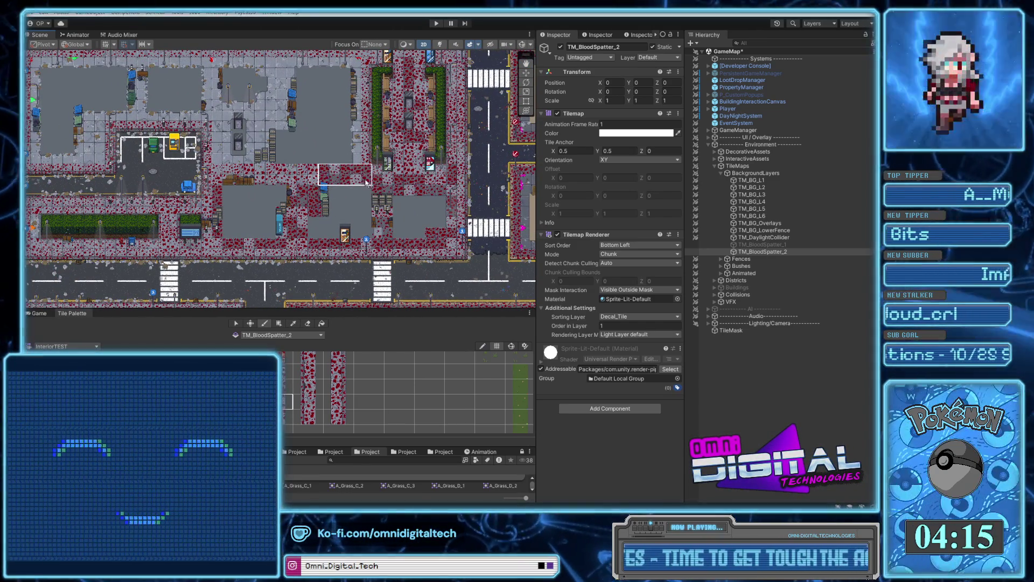
pyautogui.click(291, 325)
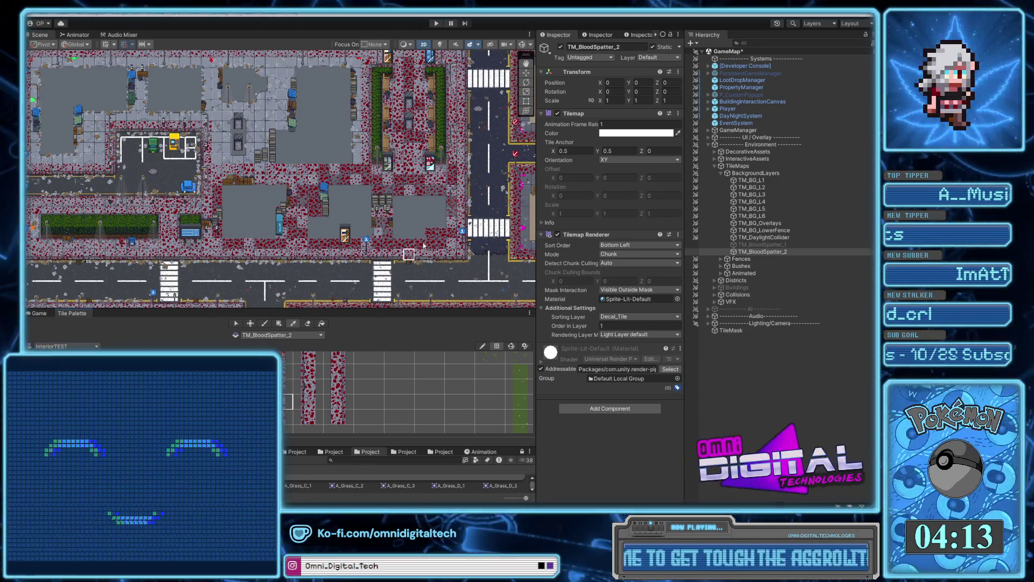
pyautogui.scroll(-5, 407, 242)
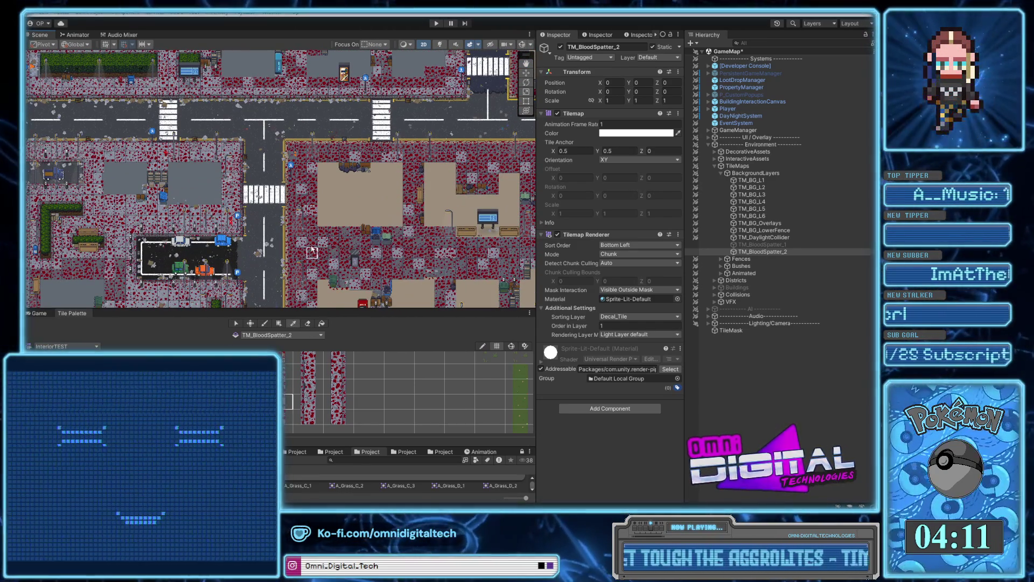
pyautogui.moveTo(312, 200); pyautogui.dragTo(315, 250)
pyautogui.scroll(5, 334, 205)
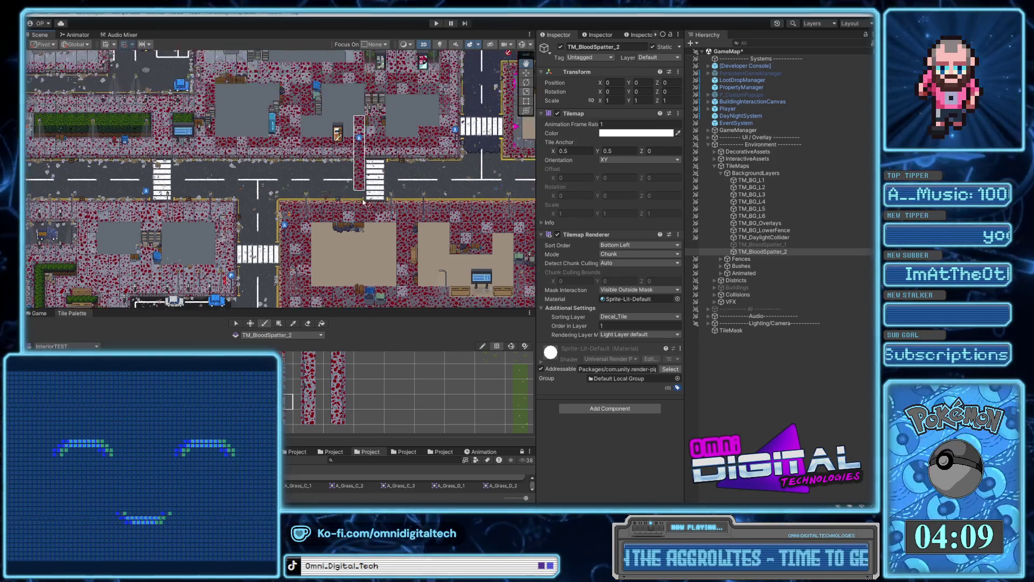
pyautogui.press('i')
pyautogui.scroll(-5, 377, 247)
pyautogui.moveTo(352, 224); pyautogui.dragTo(351, 296)
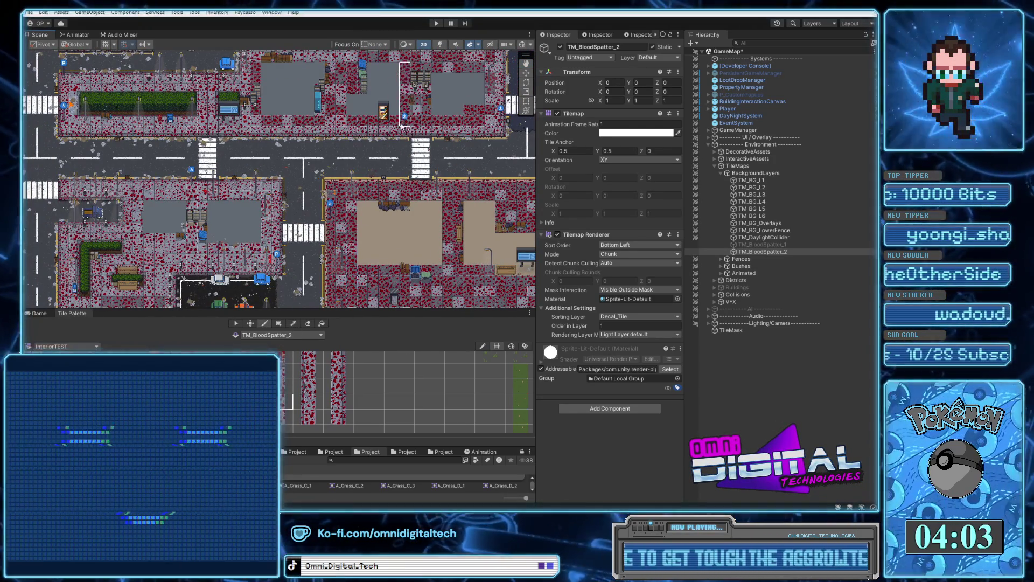
# Copy another vertical blood strip and single-spot splatter onto parking lots and park edges.
pyautogui.scroll(5, 350, 215)
pyautogui.press('i')
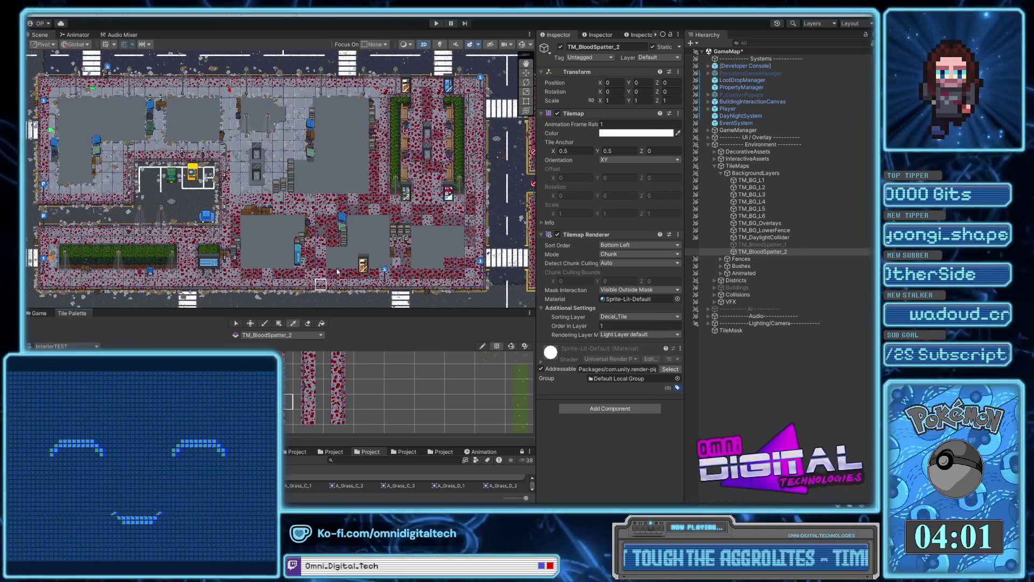
pyautogui.scroll(-5, 323, 216)
pyautogui.moveTo(355, 226); pyautogui.dragTo(353, 265)
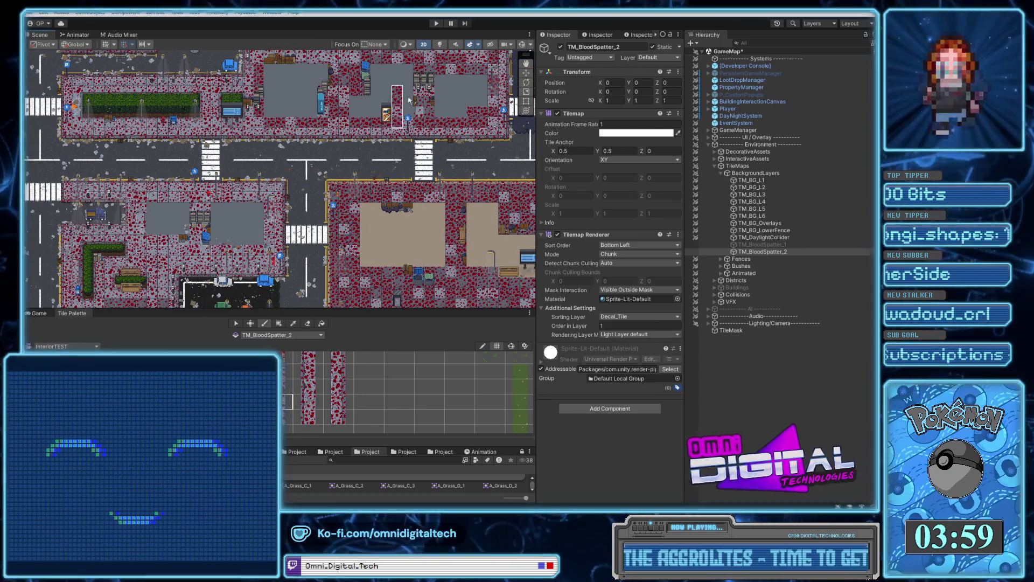
pyautogui.scroll(-5, 380, 138)
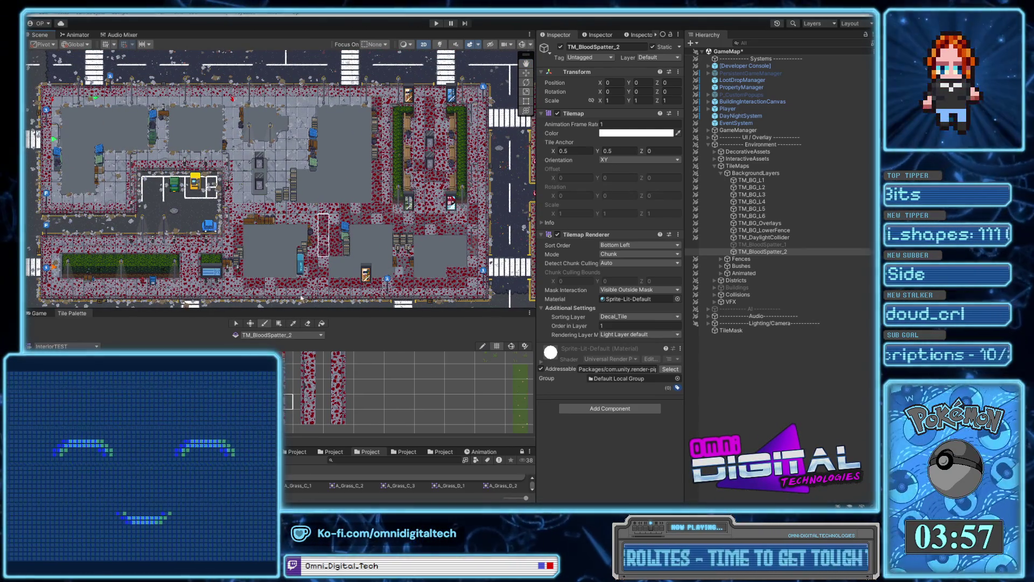
pyautogui.press('i')
pyautogui.scroll(3, 454, 109)
pyautogui.scroll(-3, 454, 109)
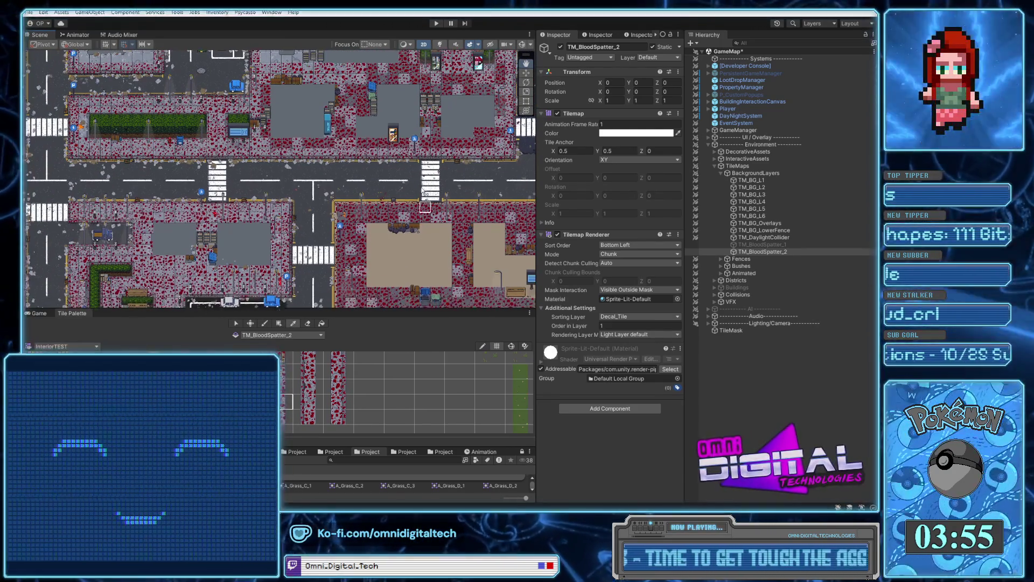
pyautogui.click(354, 271)
pyautogui.scroll(-5, 376, 244)
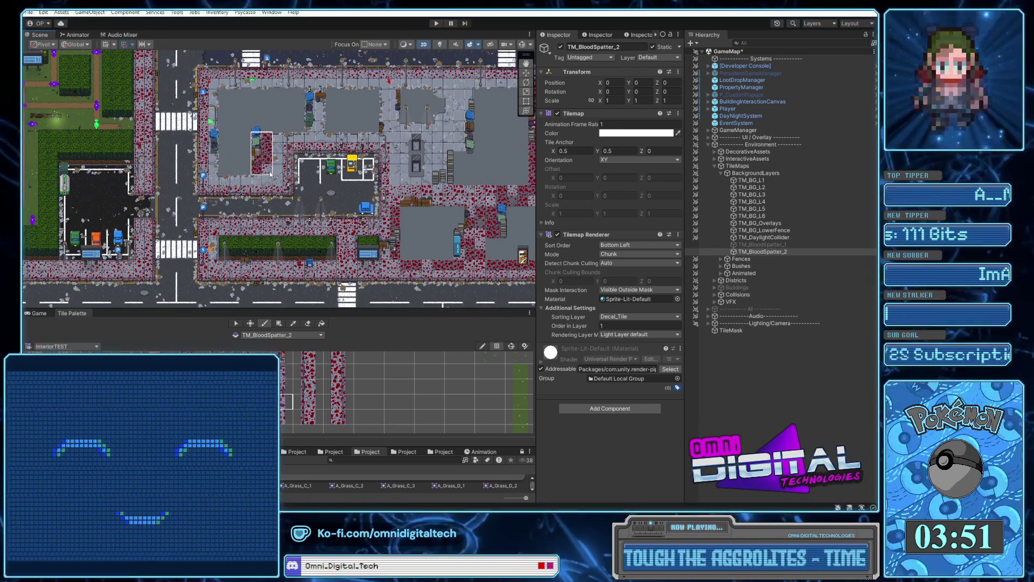
pyautogui.click(293, 323)
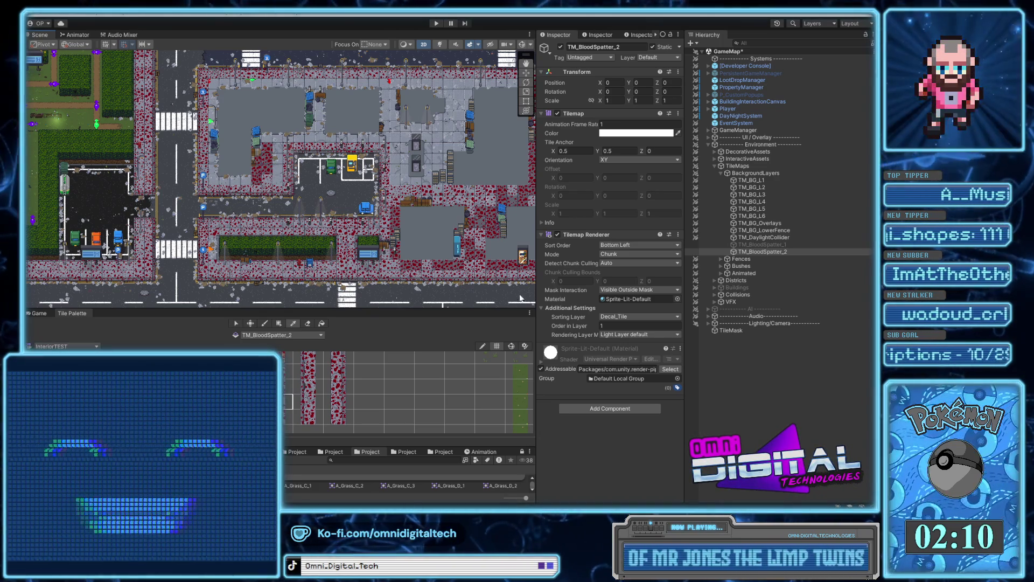
# Sample a 2x3 block of blood tiles and pan the map to the courtyard-building block.
pyautogui.moveTo(498, 262); pyautogui.dragTo(479, 276)
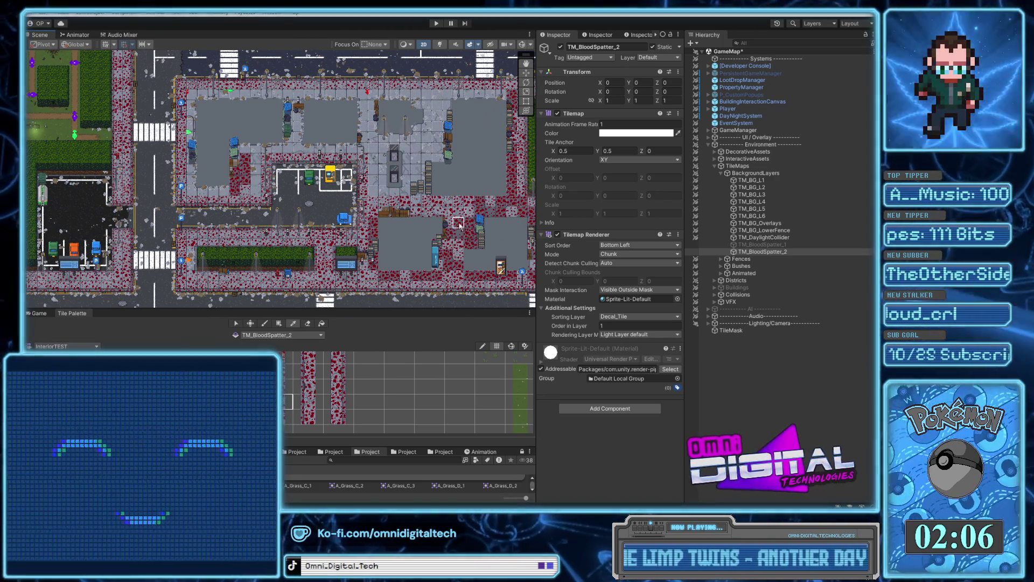
pyautogui.moveTo(462, 220)
pyautogui.mouseDown()
pyautogui.moveTo(471, 239)
pyautogui.moveTo(463, 232)
pyautogui.mouseUp()
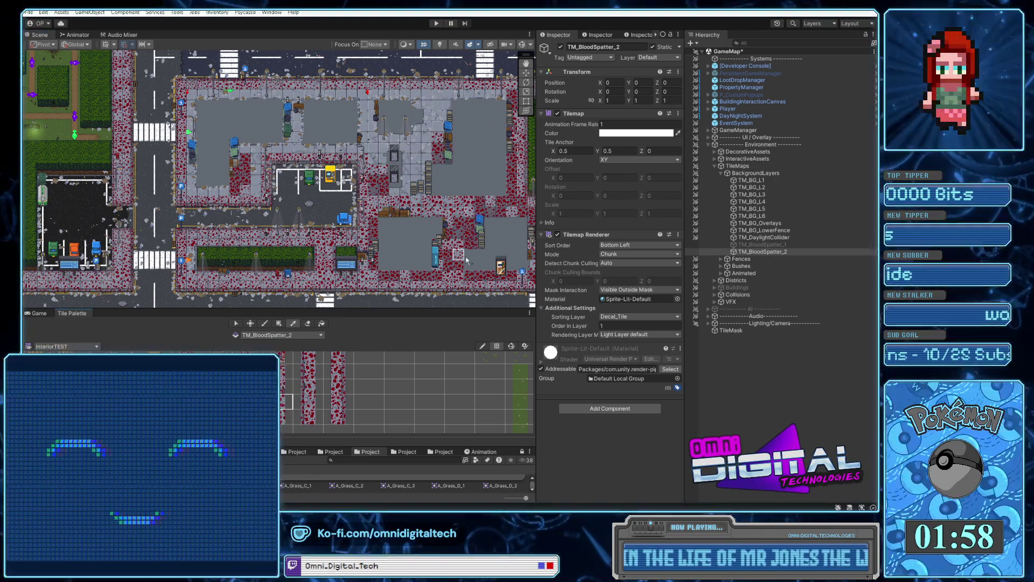
pyautogui.press('Right')
pyautogui.press('Right')
pyautogui.press('Right')
pyautogui.press('Up')
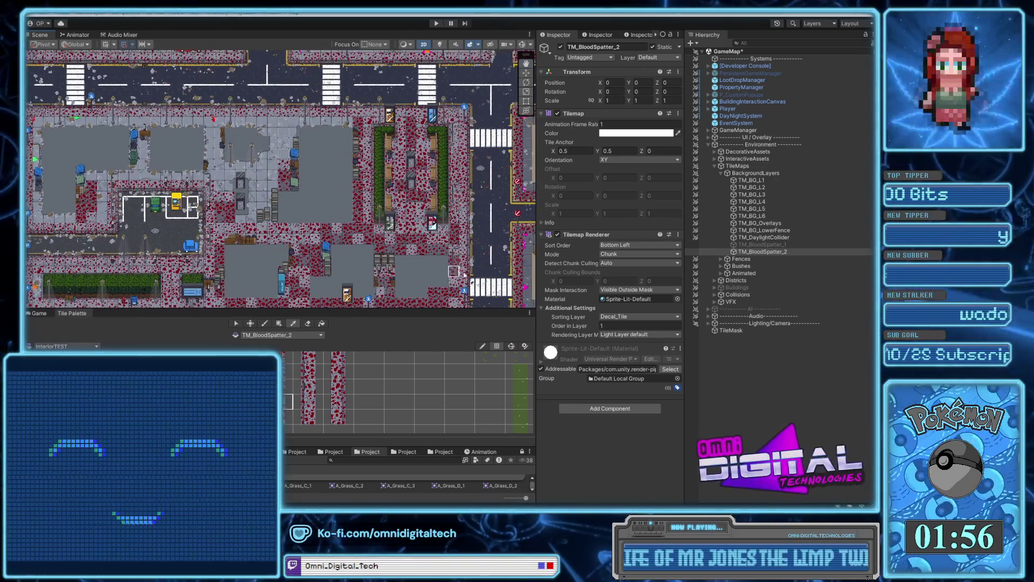
pyautogui.press('Right')
pyautogui.press('Right')
pyautogui.press('Right')
pyautogui.press('Down')
pyautogui.press('Up')
pyautogui.press('Up')
pyautogui.press('Left')
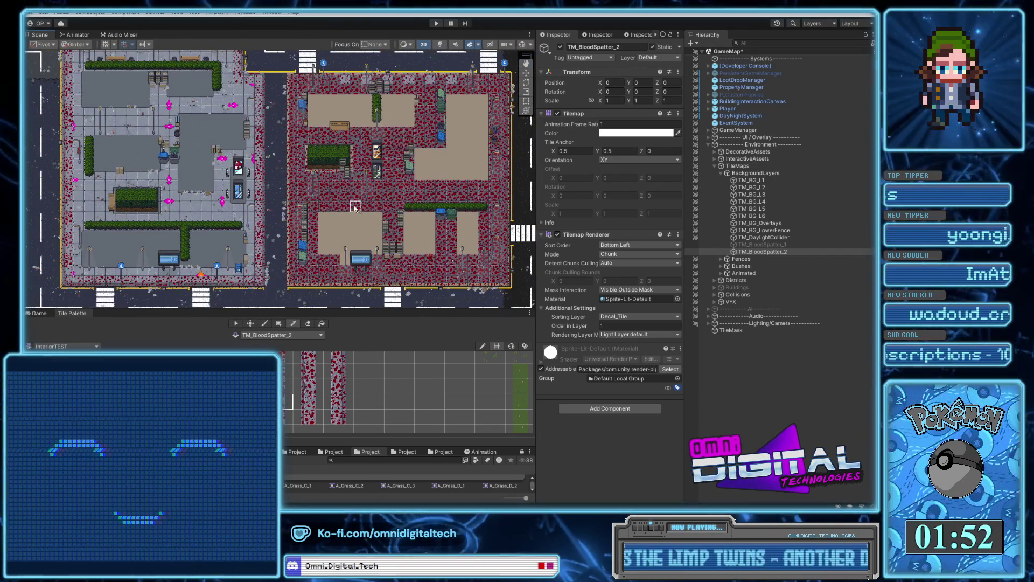
pyautogui.press('Down')
pyautogui.press('Left')
pyautogui.press('Down')
pyautogui.press('Right')
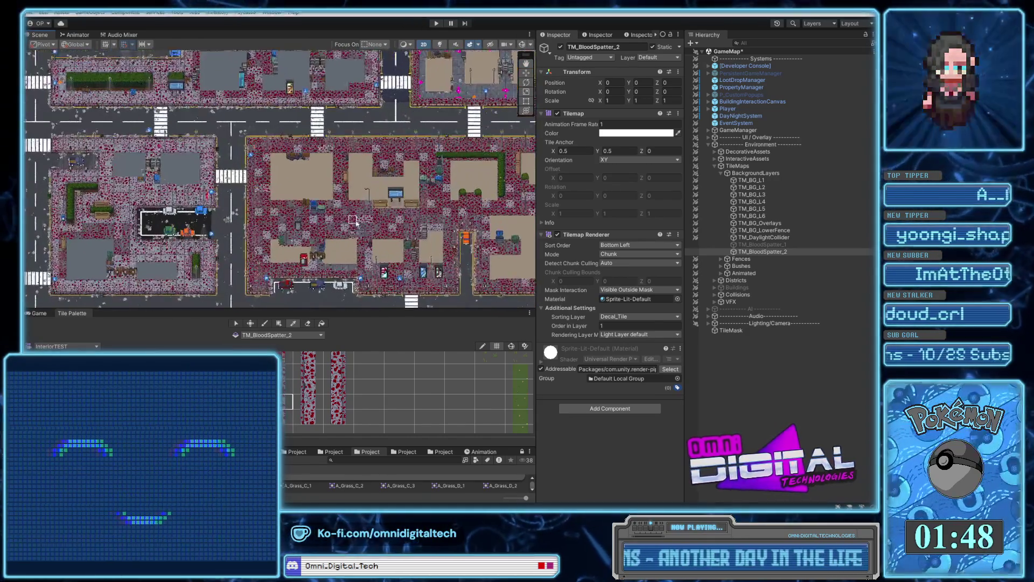
# Sample a sidewalk splatter block, switch to the Paint Brush, and move toward the crane block.
pyautogui.moveTo(323, 199); pyautogui.dragTo(352, 237)
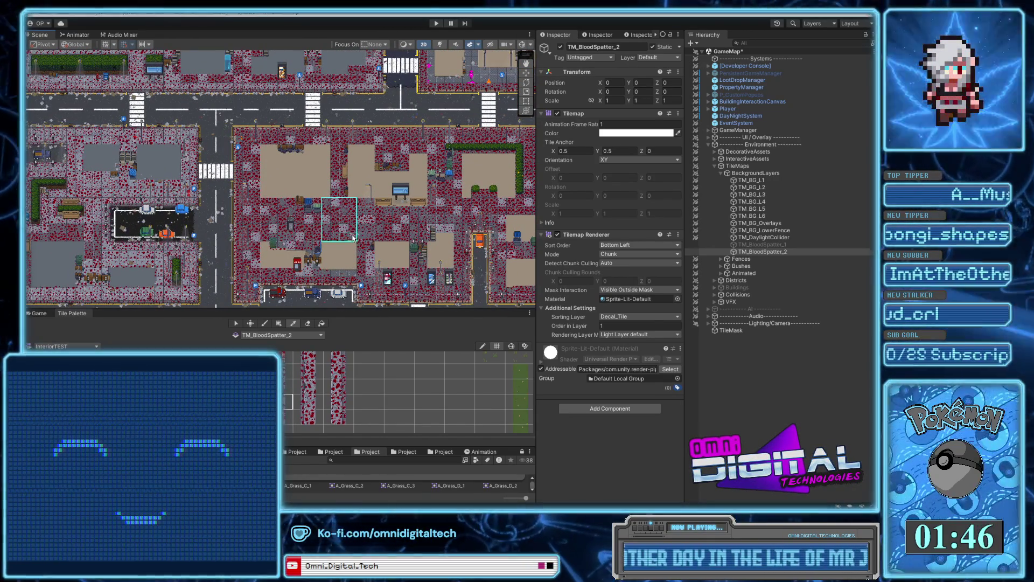
pyautogui.press('b')
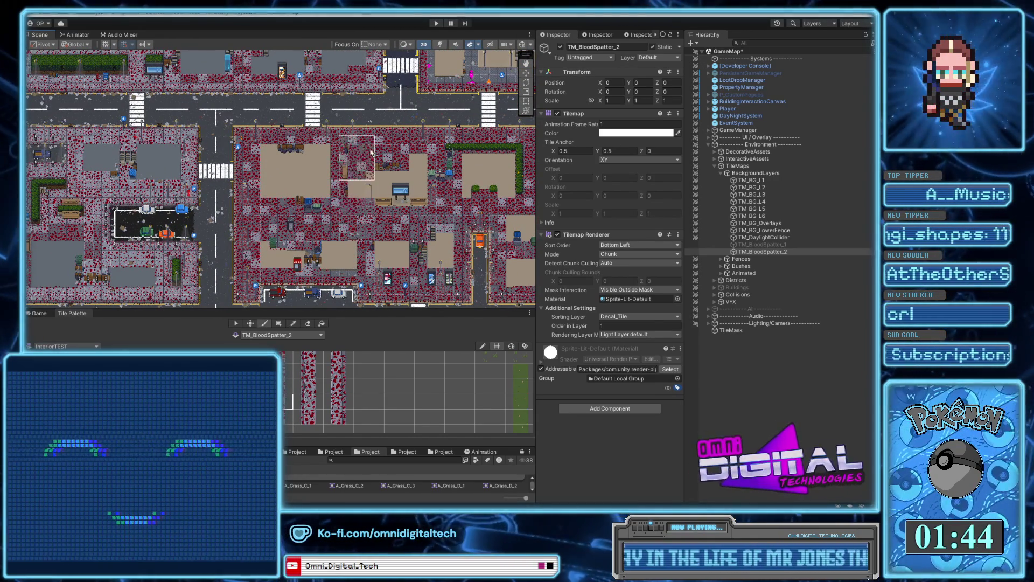
pyautogui.press('Up')
pyautogui.press('Left')
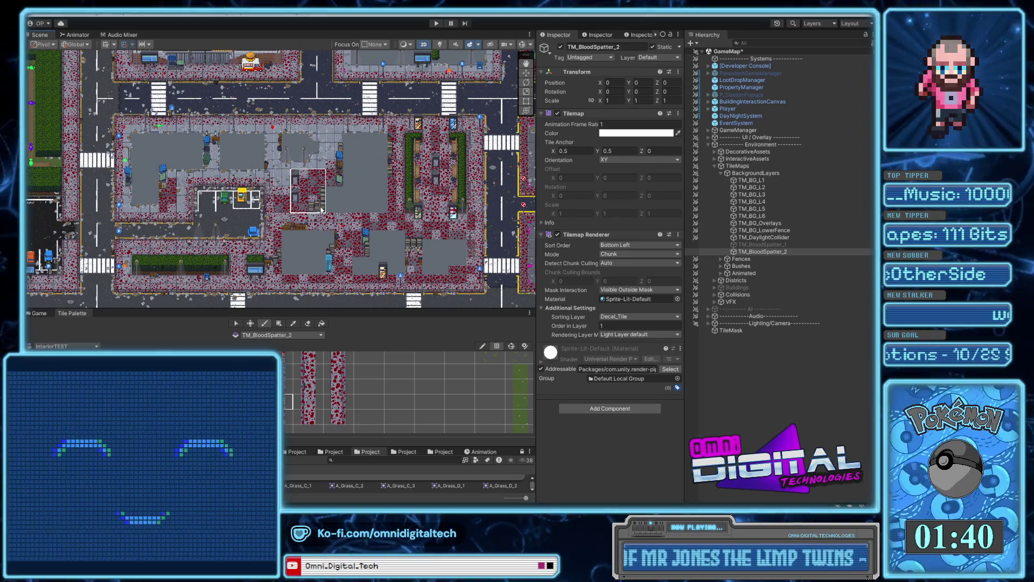
pyautogui.press('Up')
pyautogui.press('Right')
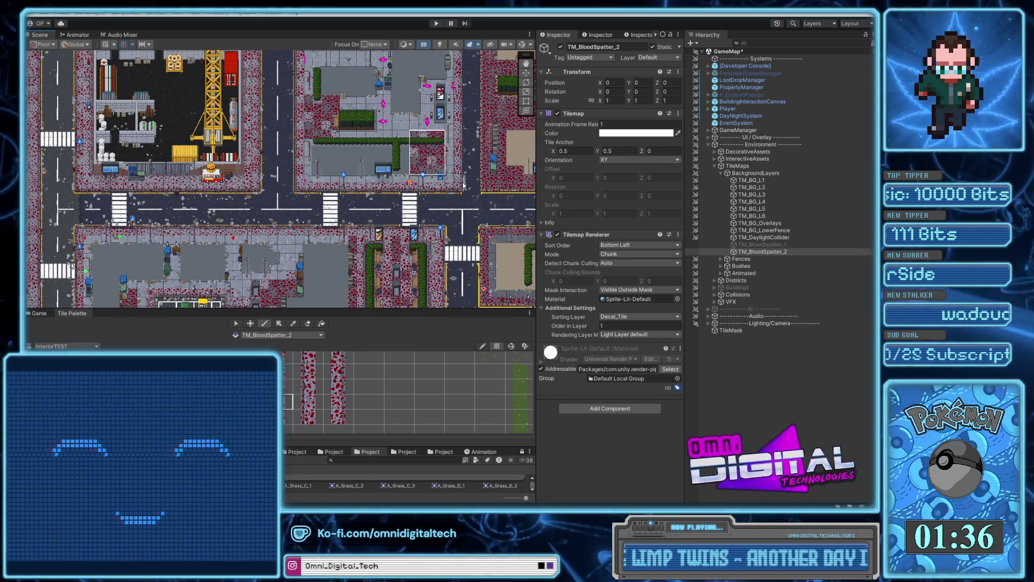
pyautogui.press('Up')
pyautogui.press('Right')
pyautogui.press('Up')
pyautogui.press('Right')
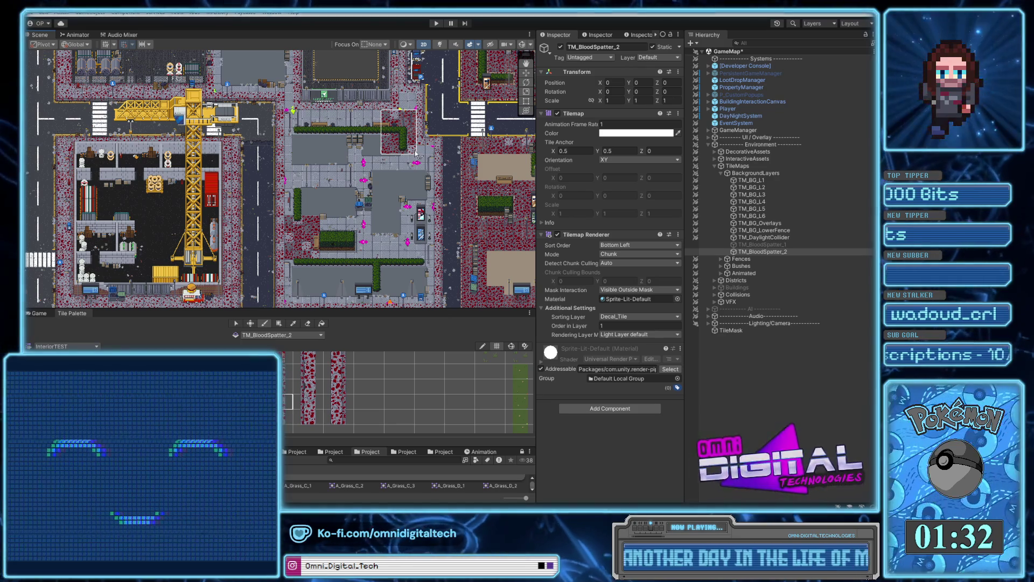
pyautogui.scroll(3, 379, 242)
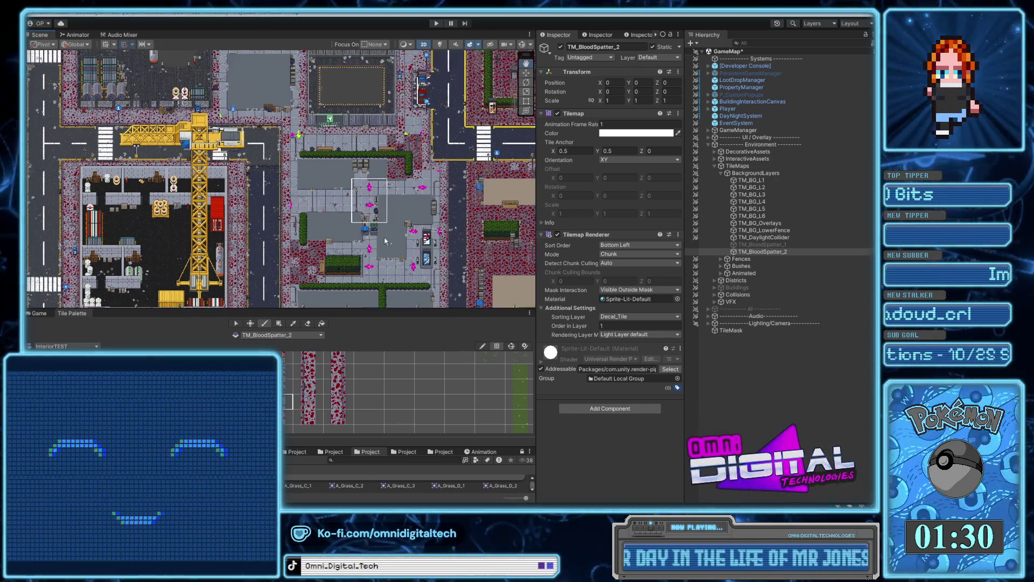
# Paint blood-spatter tiles on a neighbouring block and along the sidewalk to the right.
pyautogui.moveTo(385, 260); pyautogui.dragTo(443, 293)
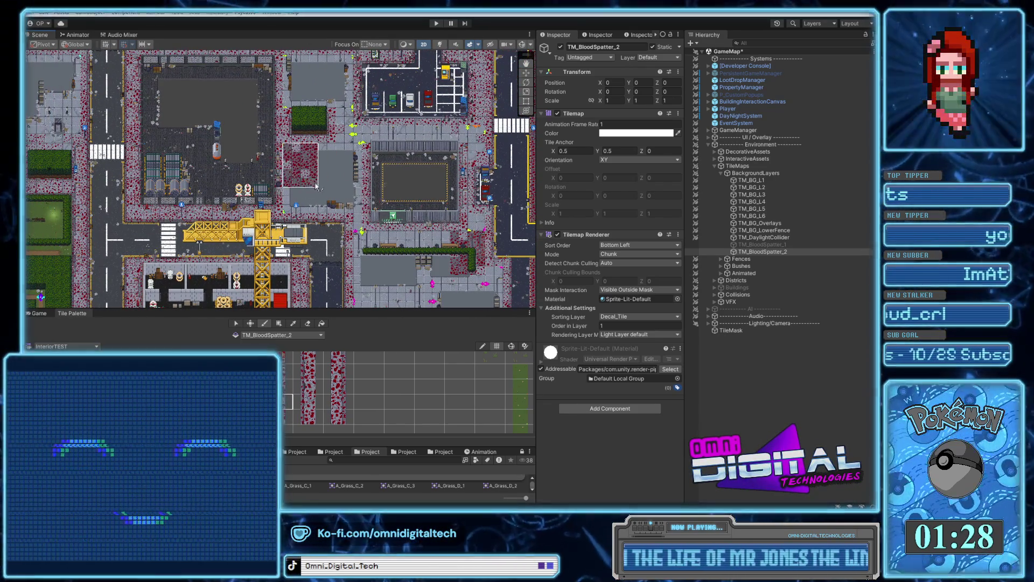
pyautogui.click(312, 182)
pyautogui.scroll(2, 336, 153)
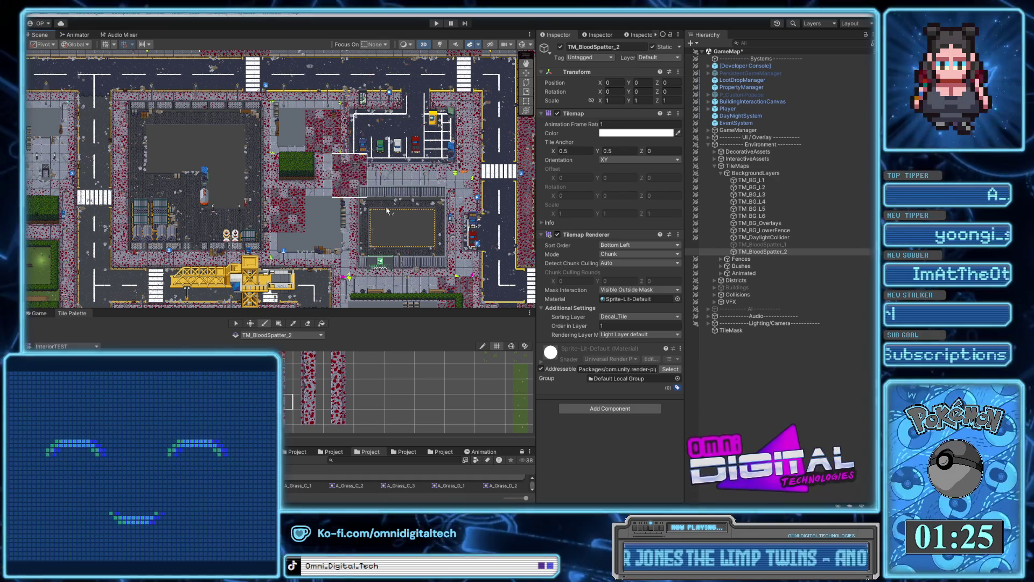
pyautogui.moveTo(476, 236); pyautogui.dragTo(303, 239)
pyautogui.hscroll(5, 303, 239)
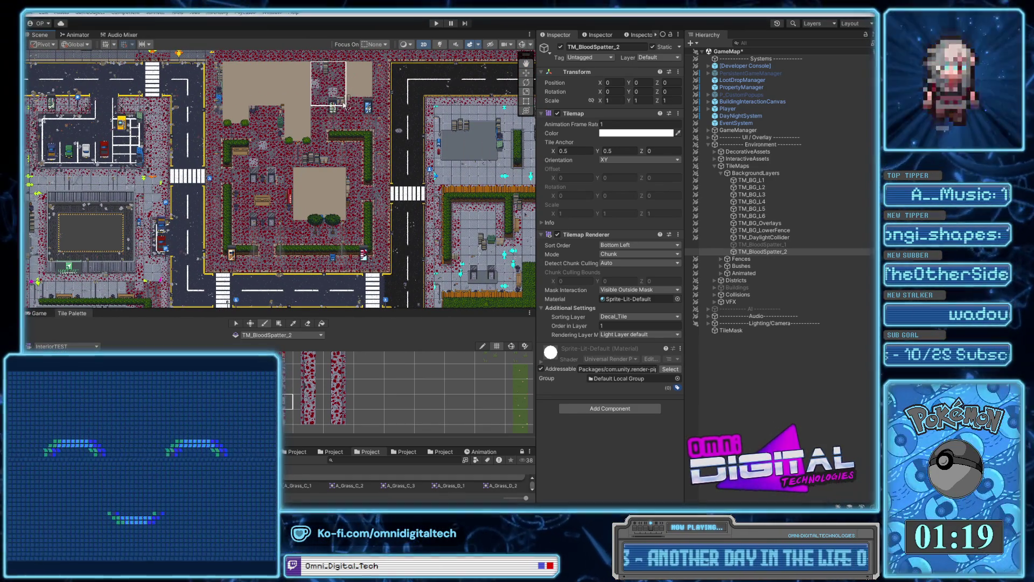
pyautogui.scroll(3, 343, 106)
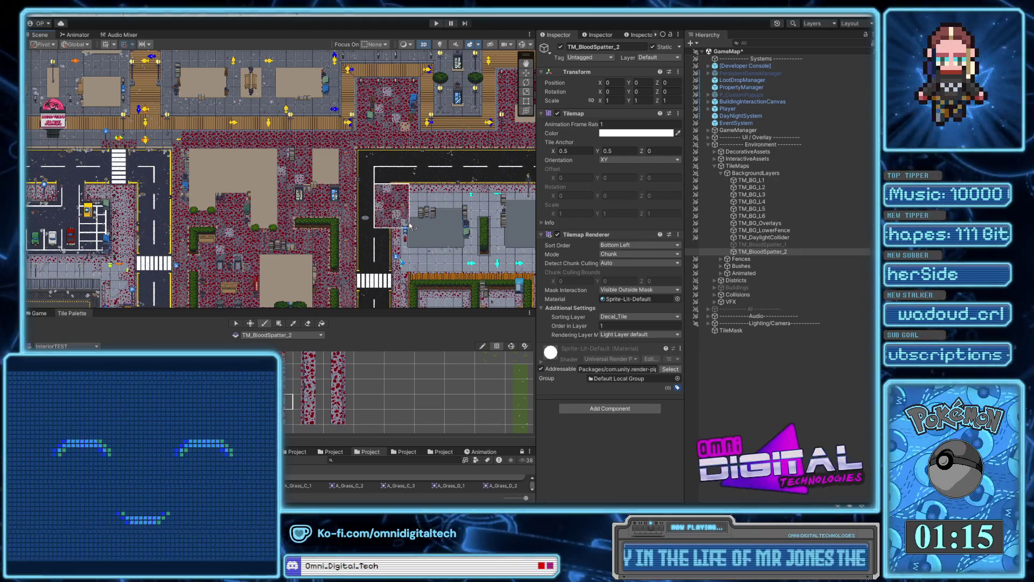
pyautogui.hscroll(5, 404, 146)
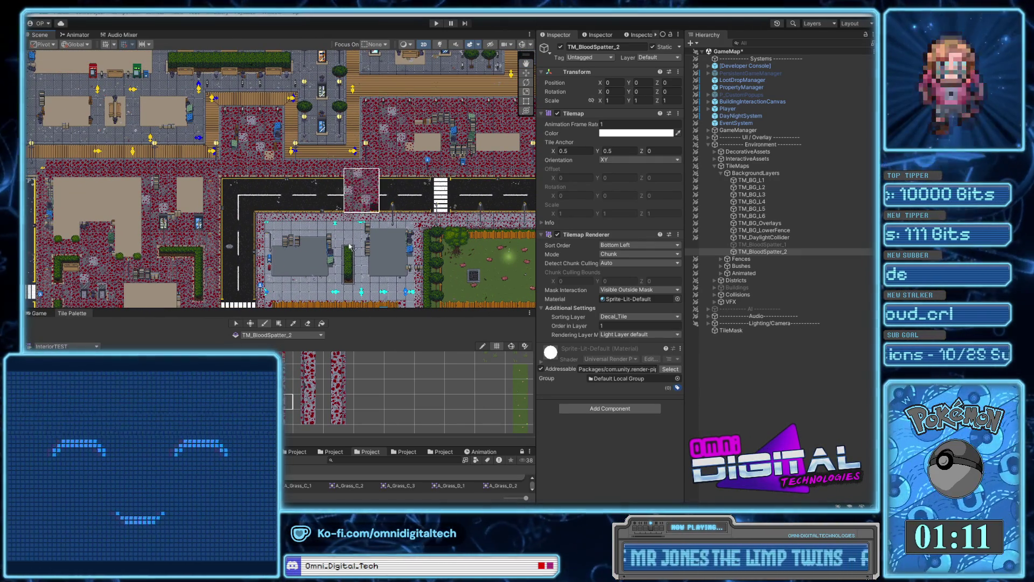
pyautogui.scroll(-10, 326, 253)
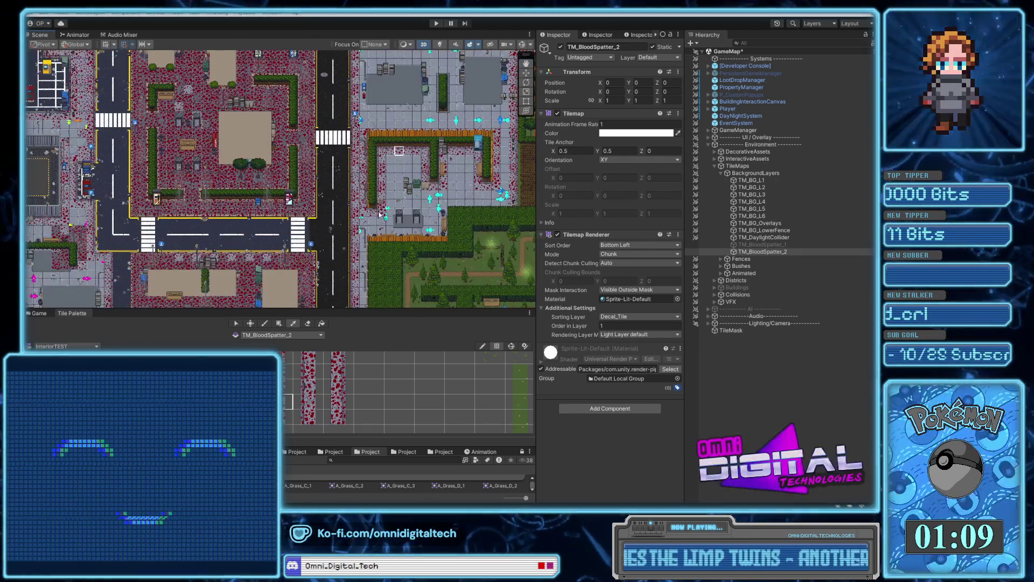
pyautogui.scroll(-10, 398, 257)
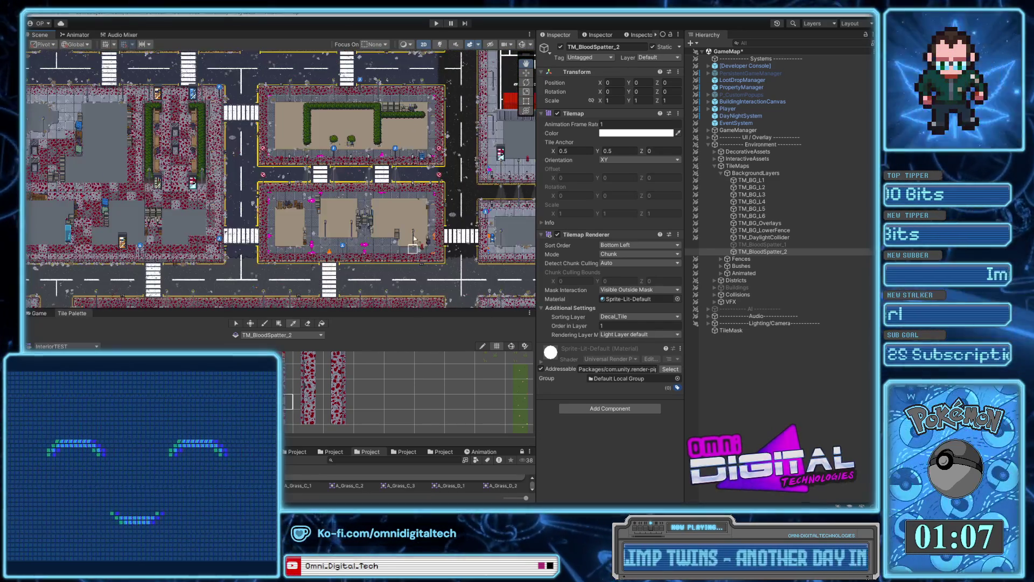
pyautogui.scroll(-3, 450, 218)
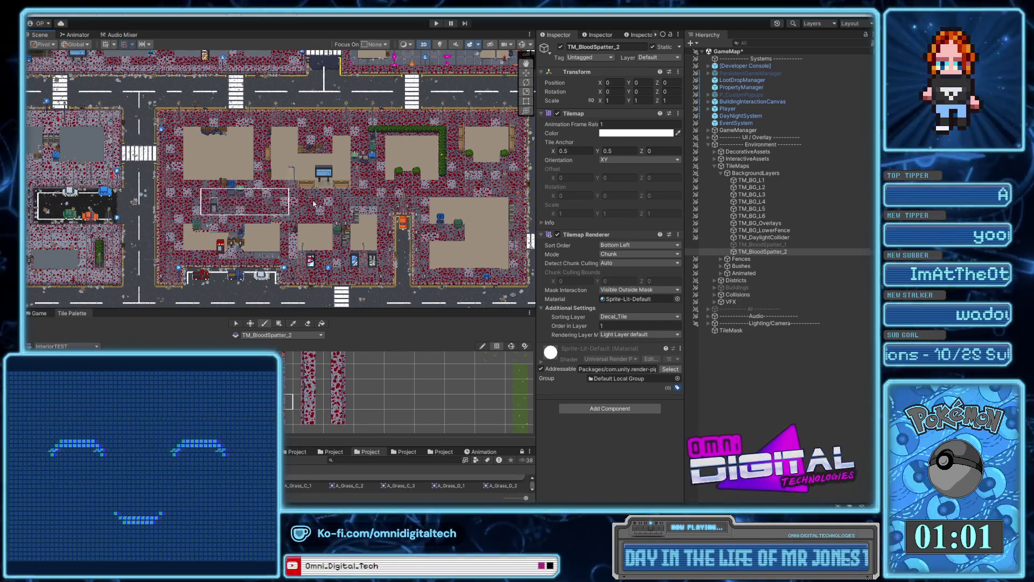
pyautogui.scroll(3, 323, 221)
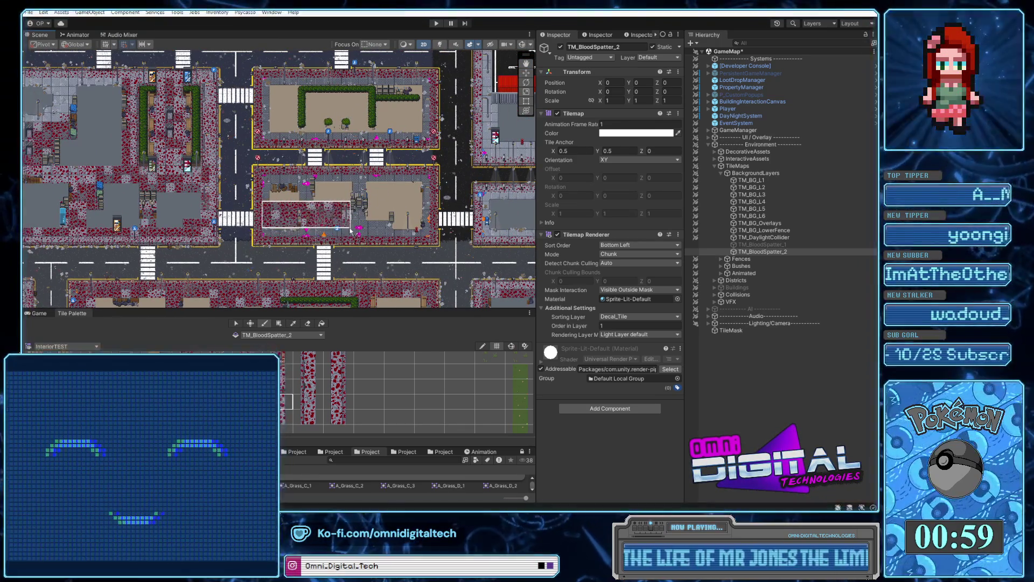
pyautogui.moveTo(352, 230)
pyautogui.mouseDown()
pyautogui.moveTo(425, 232)
pyautogui.moveTo(425, 201)
pyautogui.mouseUp()
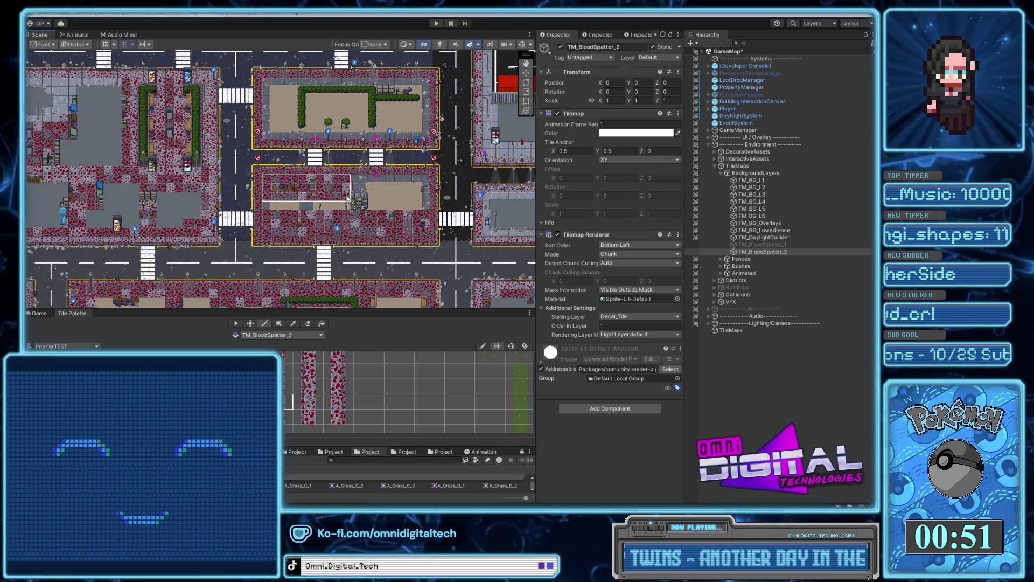
# Pan and zoom up the map to the grass plot beside the crane-block parking lot.
pyautogui.moveTo(422, 102); pyautogui.dragTo(422, 183)
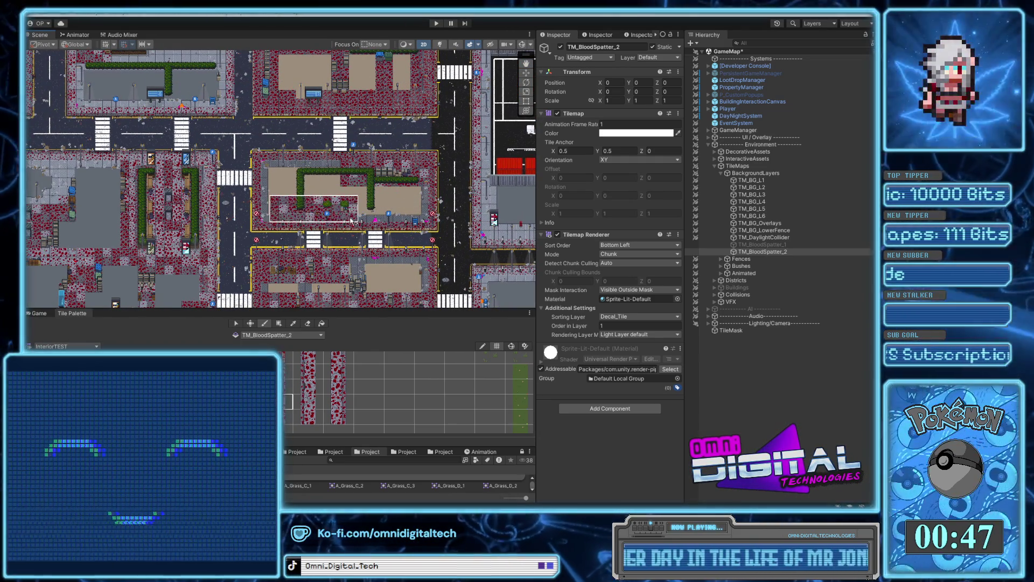
pyautogui.moveTo(393, 178); pyautogui.dragTo(399, 253)
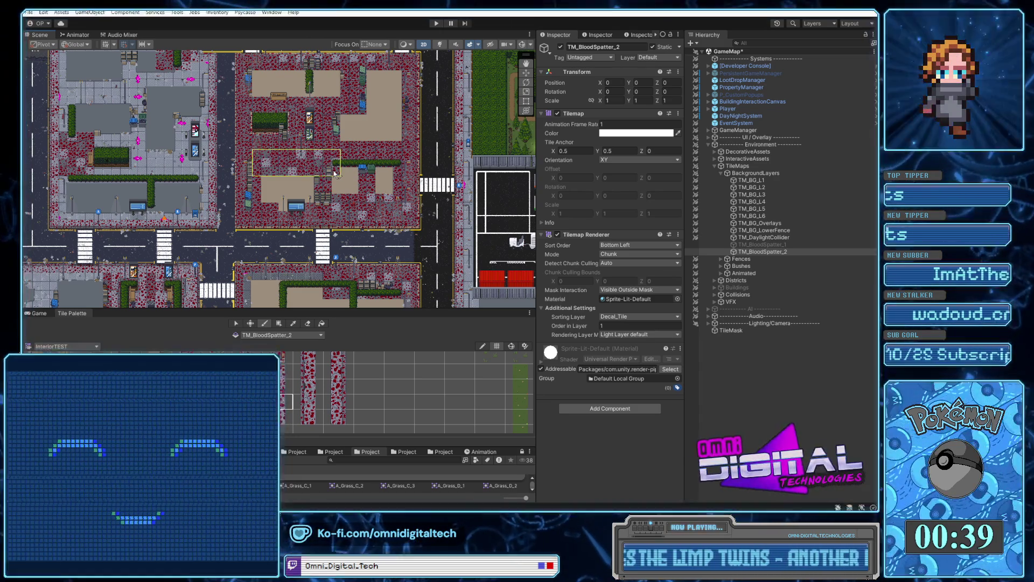
pyautogui.scroll(3, 377, 167)
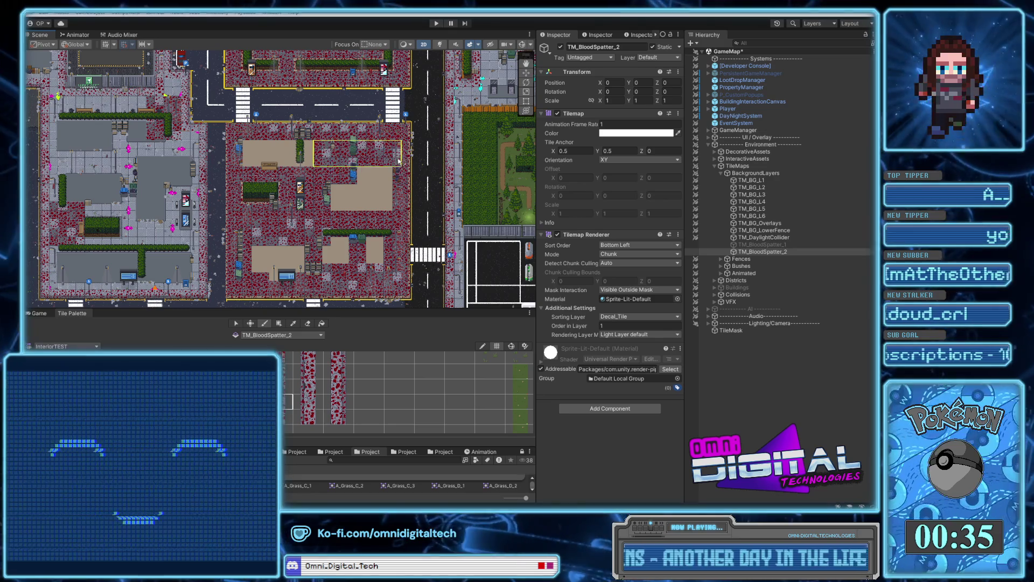
pyautogui.scroll(5, 399, 160)
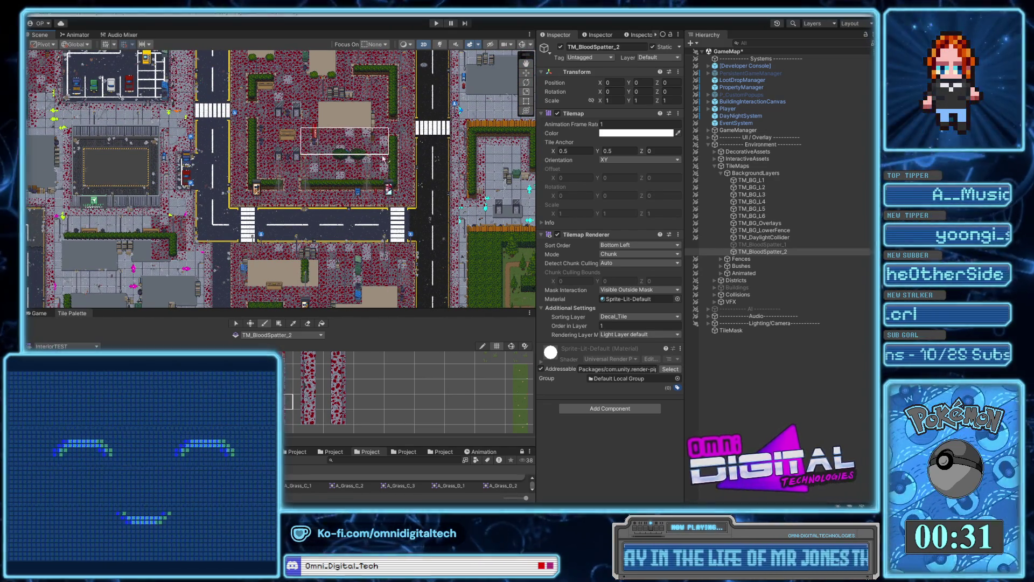
pyautogui.scroll(3, 390, 183)
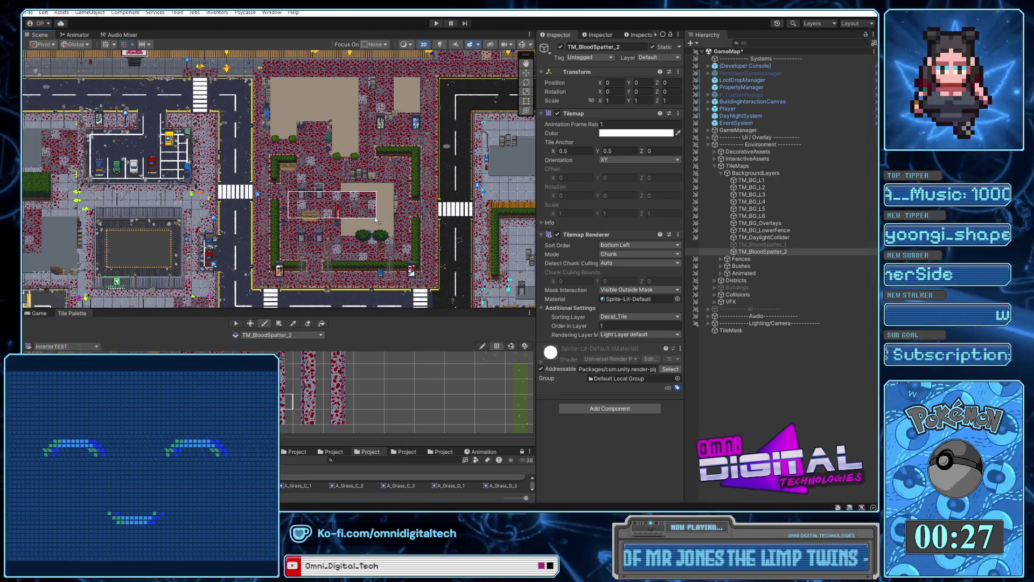
pyautogui.scroll(5, 376, 220)
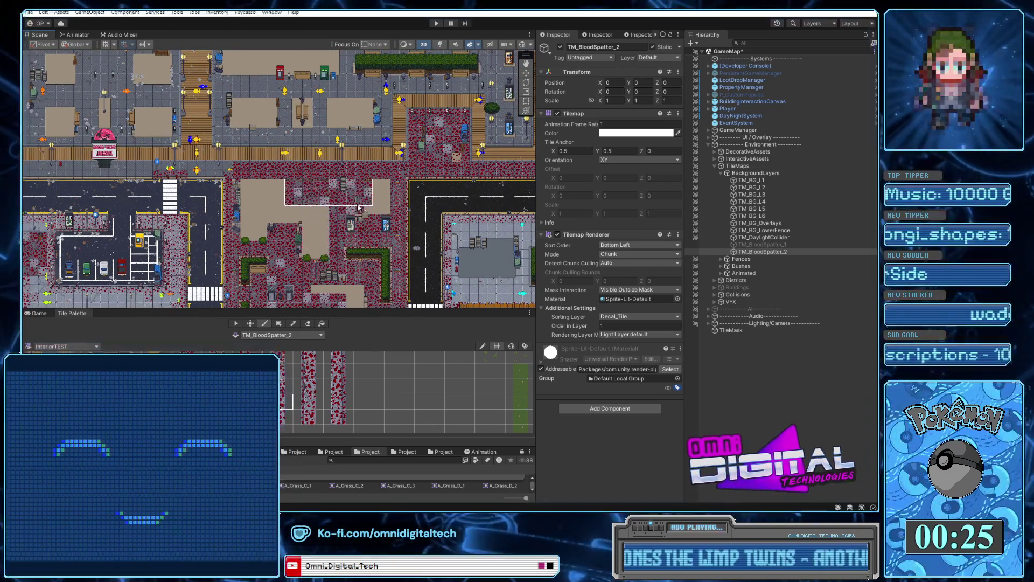
pyautogui.scroll(-3, 375, 269)
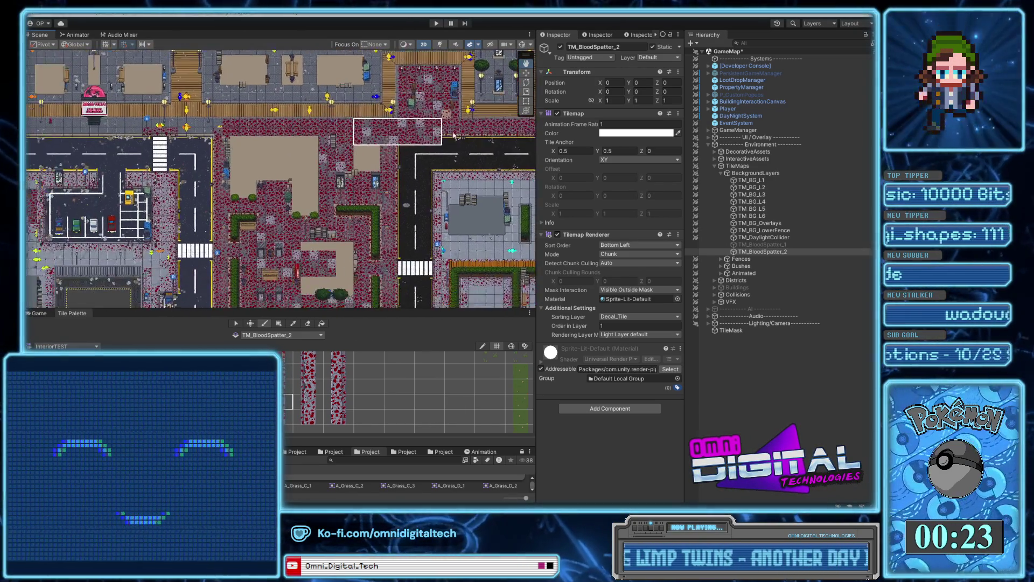
pyautogui.hscroll(-8, 376, 268)
pyautogui.scroll(-4, 375, 269)
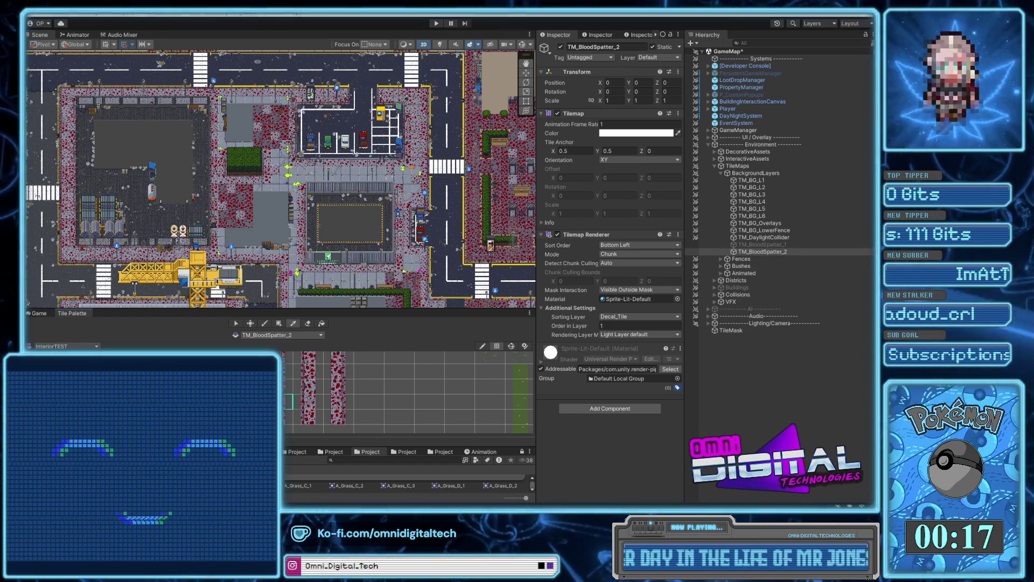
pyautogui.scroll(5, 275, 190)
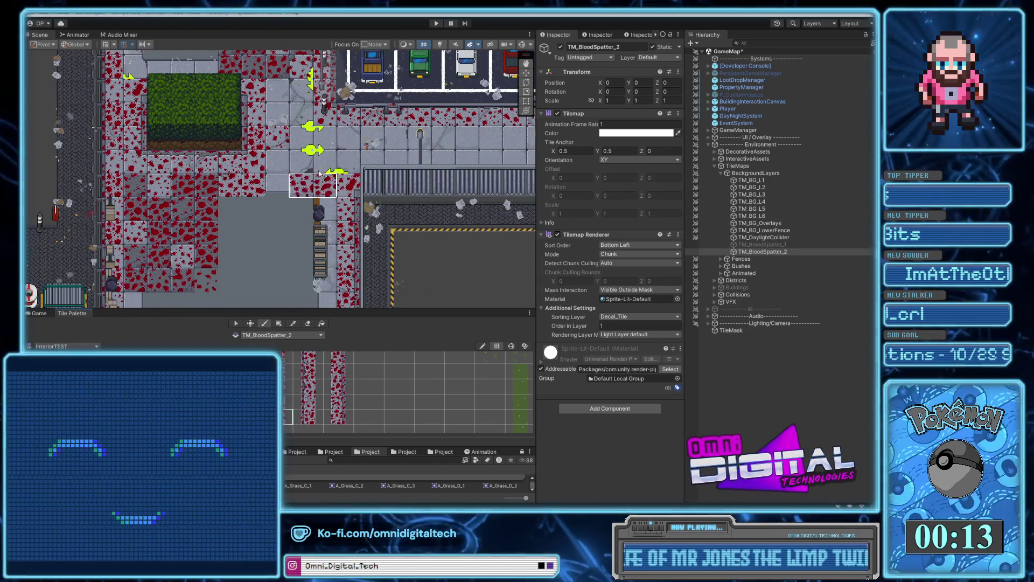
# Try different blood-spatter tiles from the palette, including the tall one and a single tile.
pyautogui.scroll(-5, 408, 393)
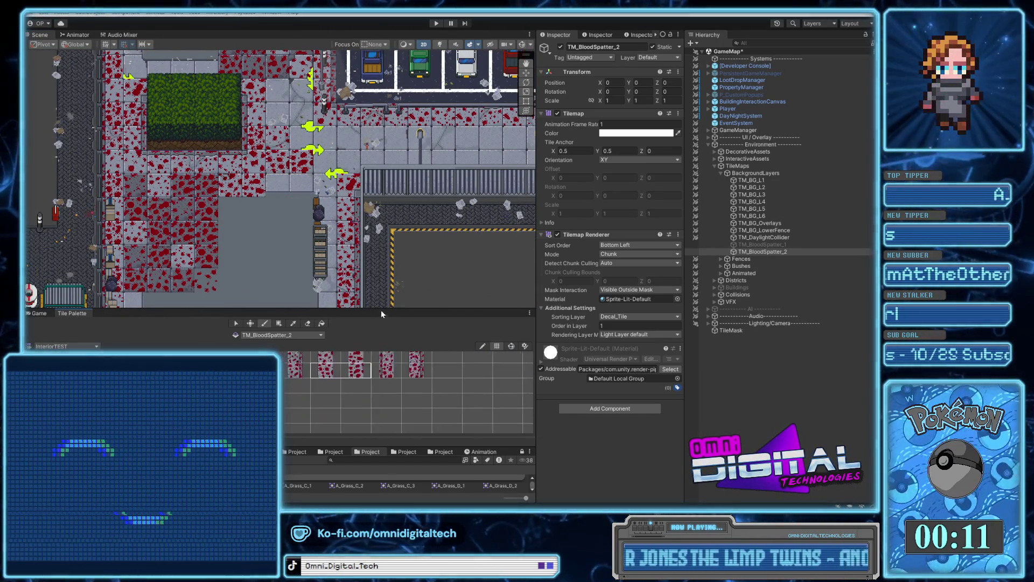
pyautogui.scroll(-6, 409, 393)
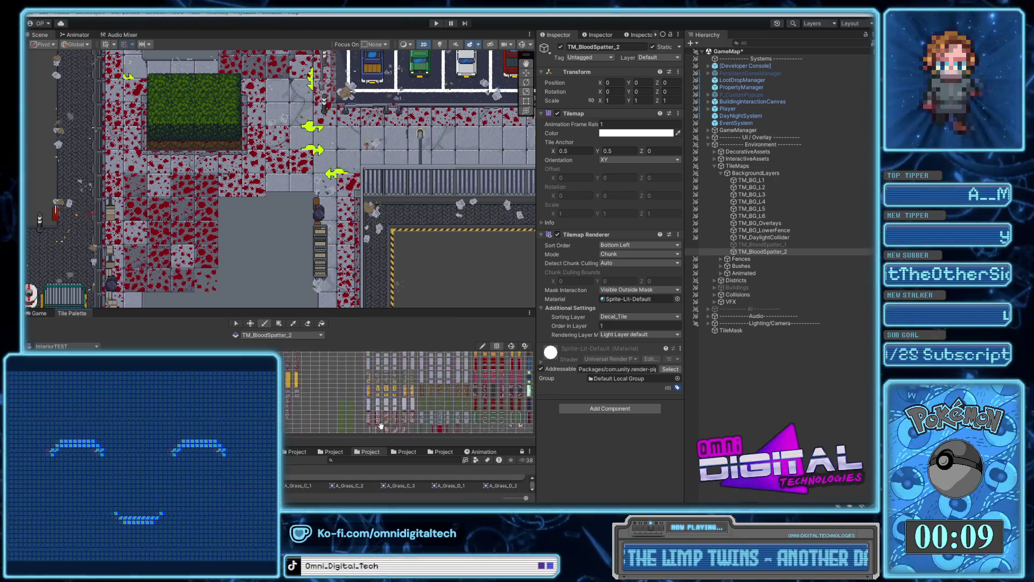
pyautogui.scroll(6, 336, 412)
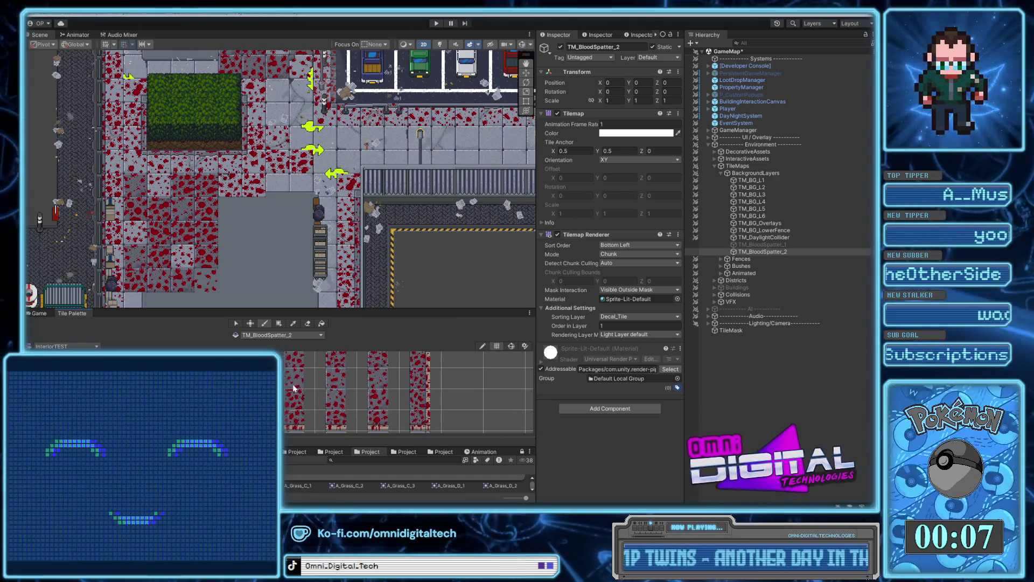
pyautogui.click(341, 377)
pyautogui.click(377, 388)
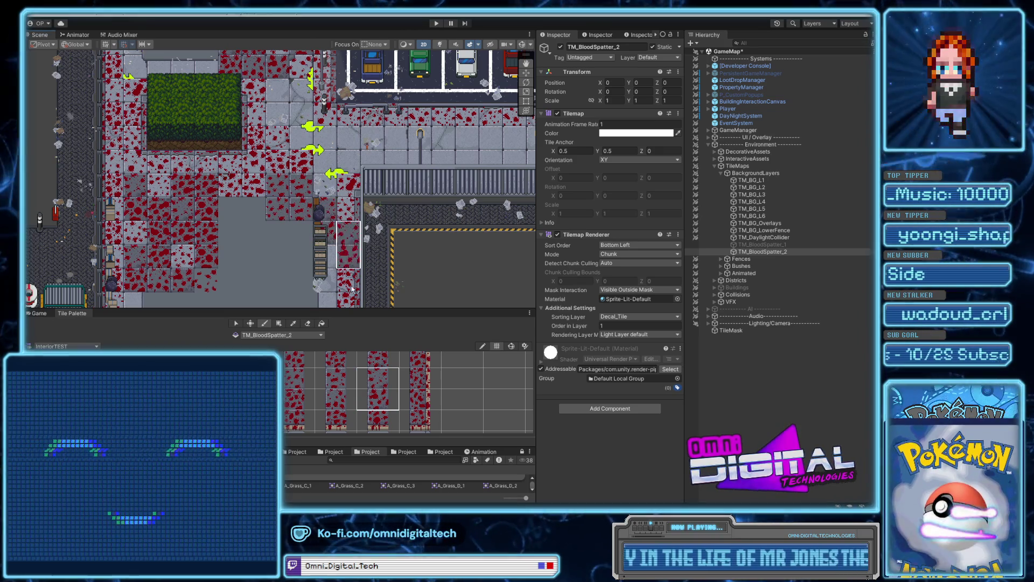
pyautogui.click(338, 384)
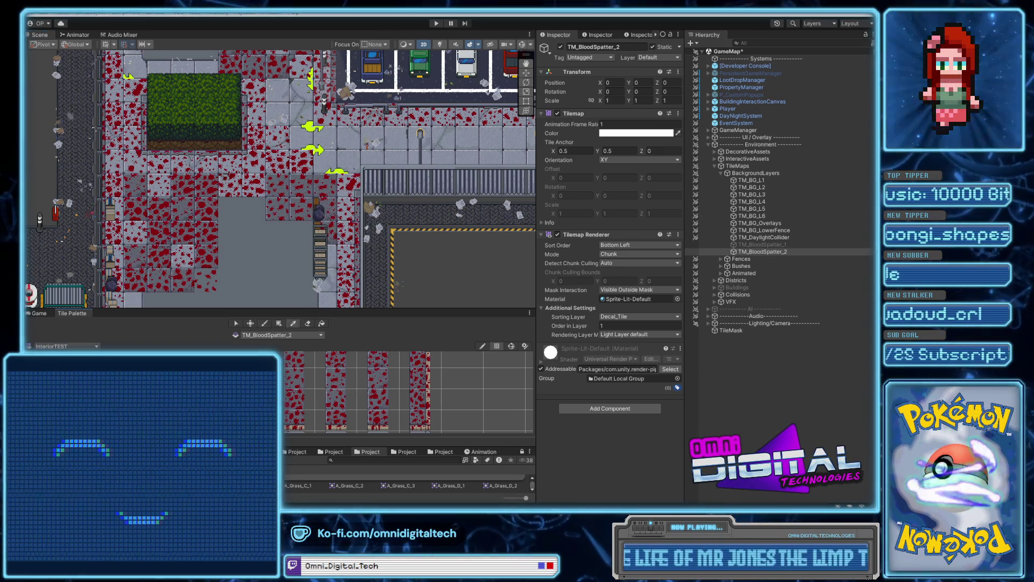
pyautogui.click(293, 404)
# Toggle between Pick and Brush and settle on one single blood-splatter tile as the brush.
pyautogui.moveTo(380, 399); pyautogui.dragTo(380, 399)
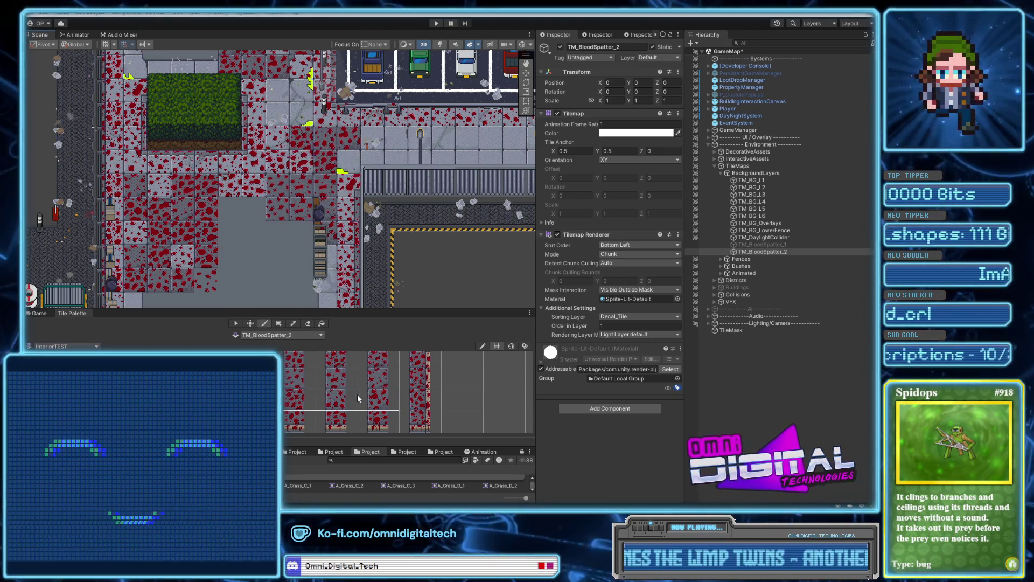
pyautogui.click(357, 396)
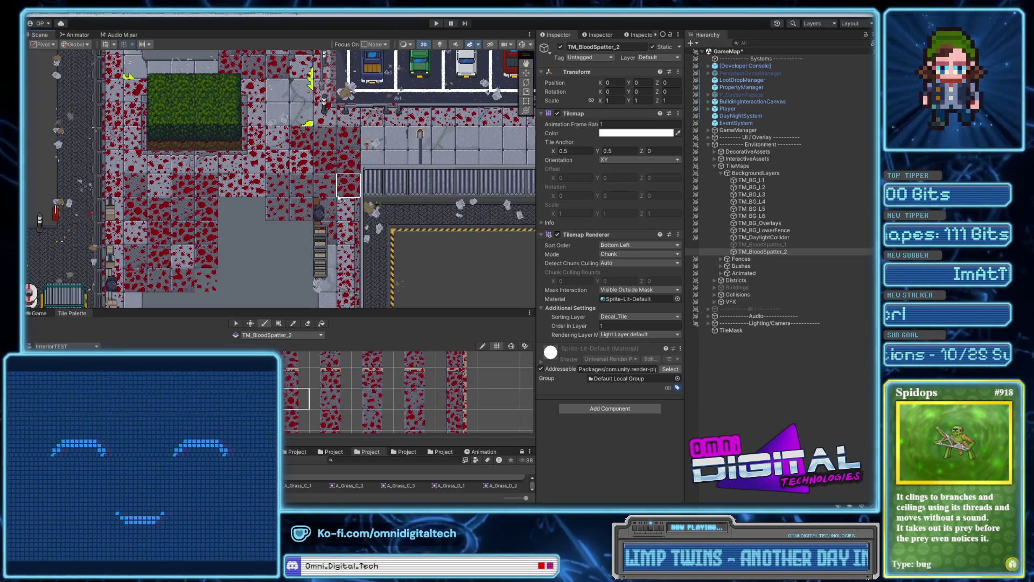
pyautogui.press('i')
pyautogui.click(300, 300)
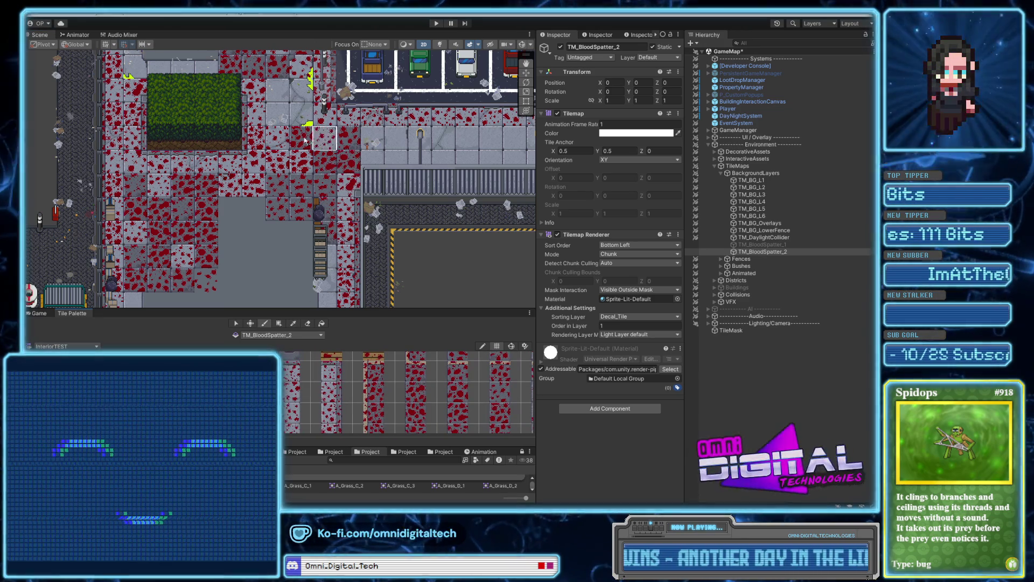
pyautogui.click(329, 382)
pyautogui.scroll(-5, 310, 404)
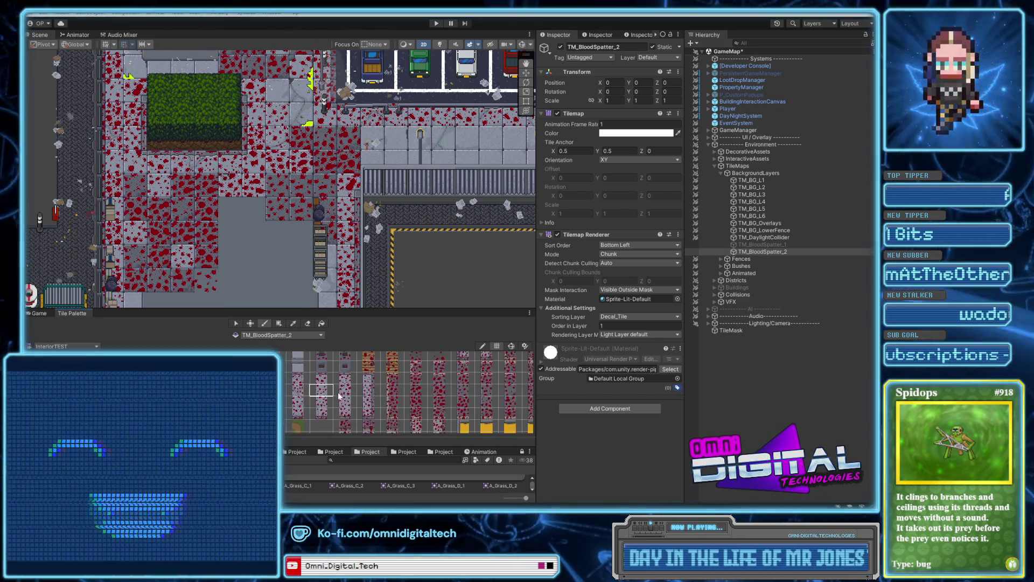
# Zoom the Tile Palette, select another single blood-splatter tile, and pan to see other tiles.
pyautogui.scroll(5, 425, 412)
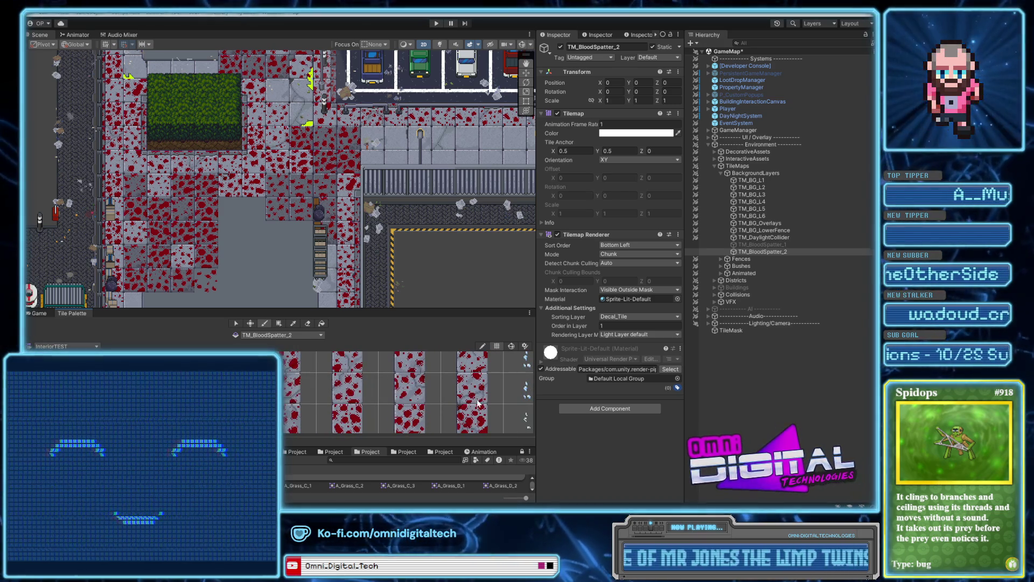
pyautogui.scroll(-2, 370, 410)
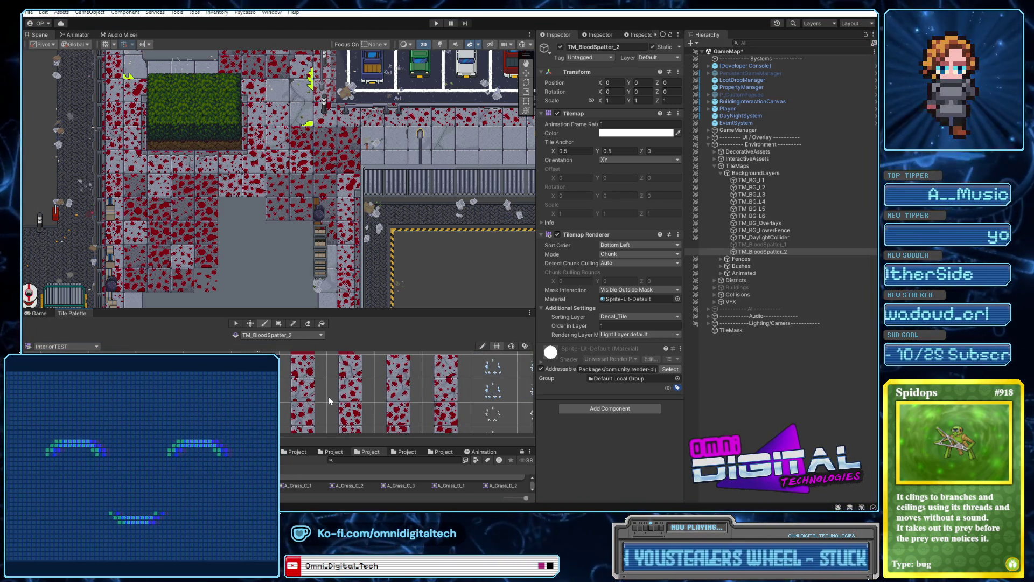
pyautogui.scroll(-1, 359, 388)
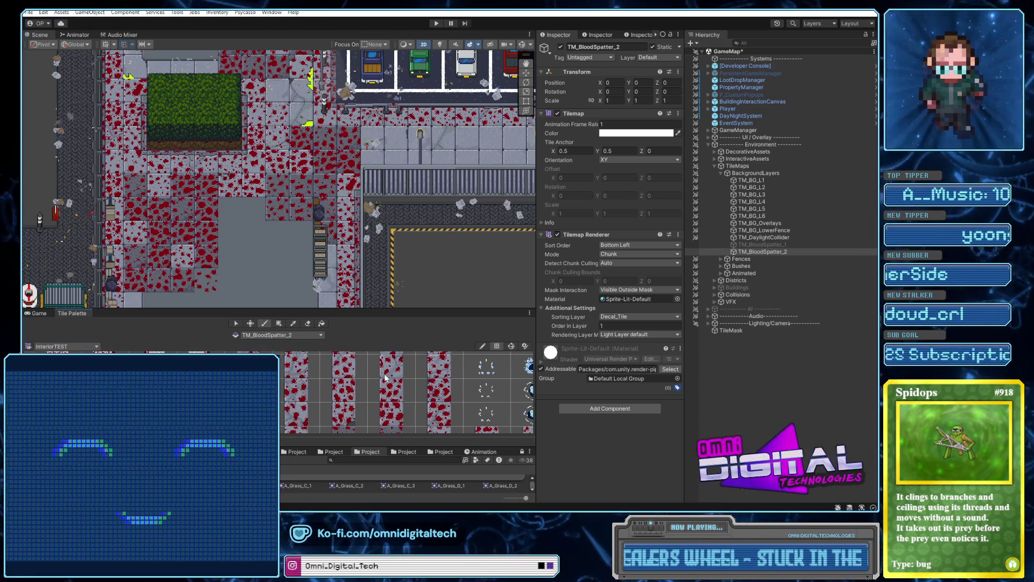
pyautogui.click(341, 366)
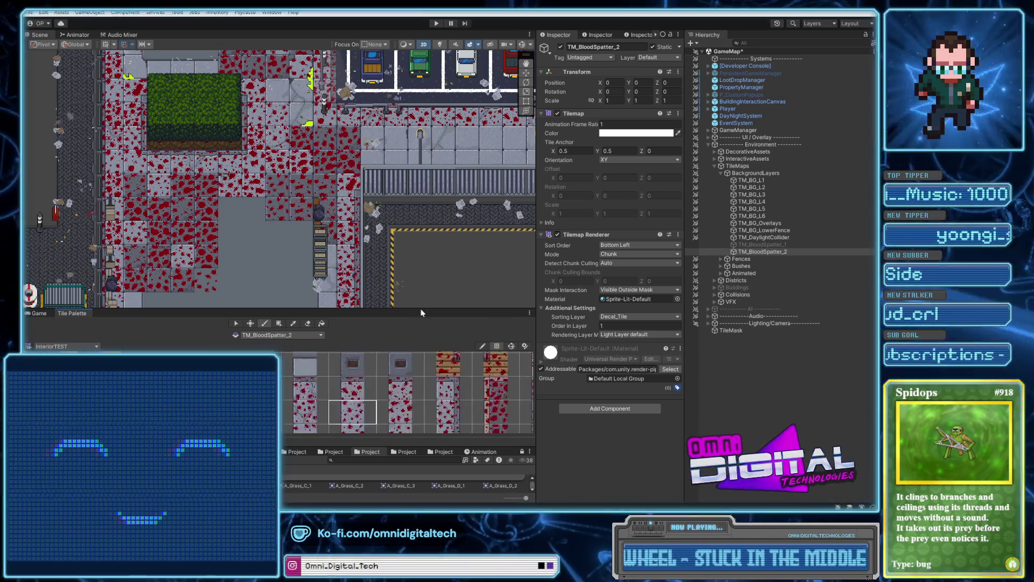
pyautogui.moveTo(427, 339)
pyautogui.mouseDown()
pyautogui.moveTo(414, 373)
pyautogui.moveTo(297, 395)
pyautogui.moveTo(429, 383)
pyautogui.moveTo(406, 426)
pyautogui.mouseUp()
# Enlarge the Tile Palette pane and zoom it to show larger tiles, including the blue splashes.
pyautogui.moveTo(444, 311); pyautogui.dragTo(454, 233)
pyautogui.scroll(4, 461, 365)
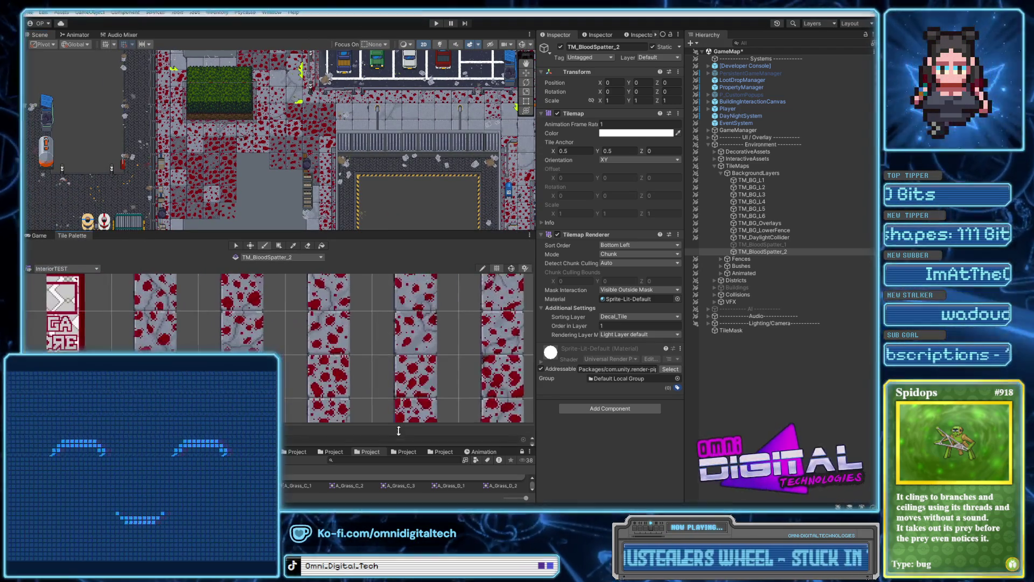
pyautogui.moveTo(461, 365); pyautogui.dragTo(367, 377)
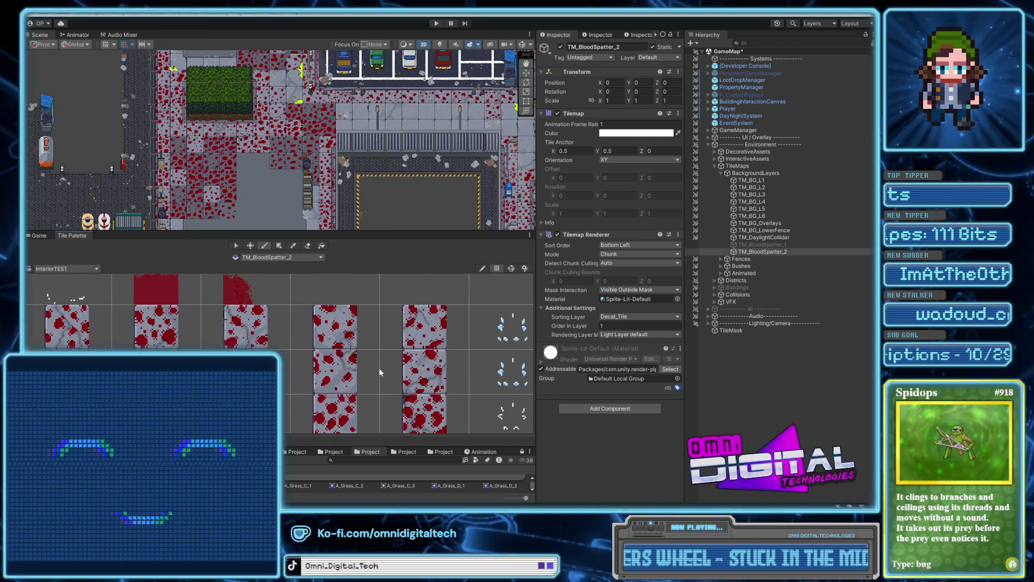
pyautogui.scroll(-5, 378, 369)
pyautogui.scroll(3, 385, 387)
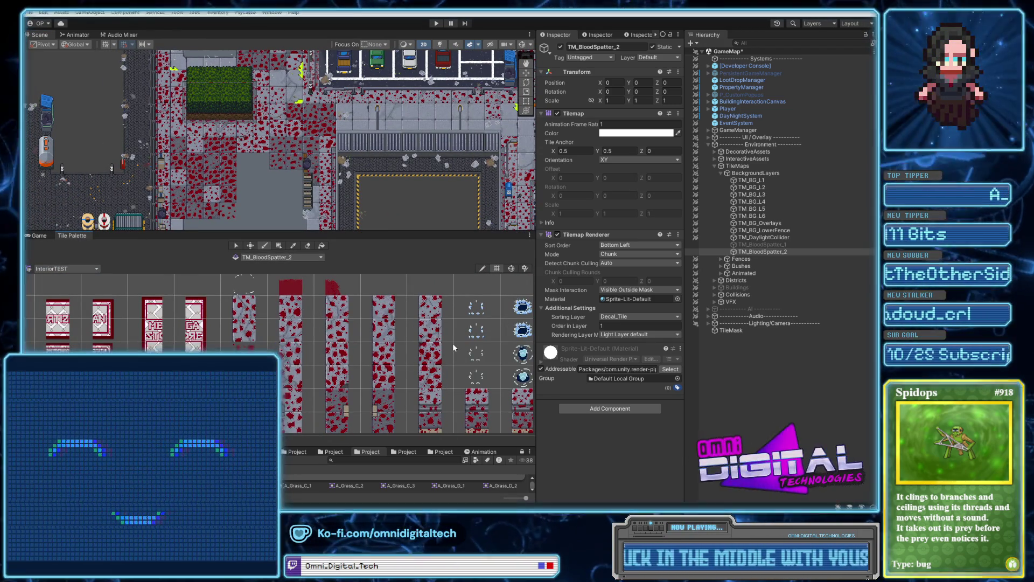
pyautogui.moveTo(447, 370); pyautogui.dragTo(458, 353)
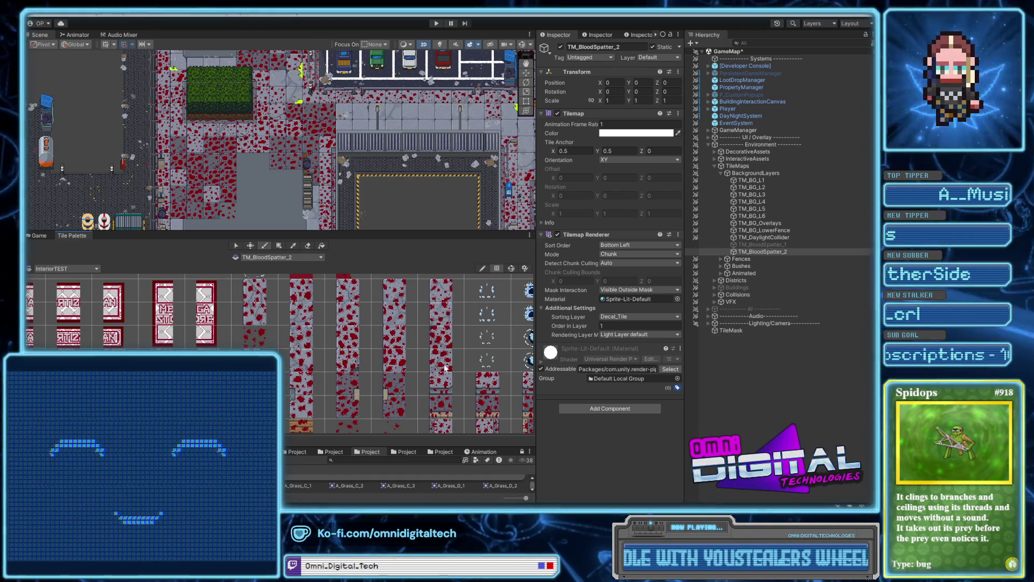
# Shift the palette past the yellow door tiles and bring the street and parking lot into view.
pyautogui.moveTo(312, 129); pyautogui.dragTo(357, 196)
pyautogui.moveTo(421, 332)
pyautogui.mouseDown()
pyautogui.moveTo(454, 360)
pyautogui.moveTo(473, 332)
pyautogui.moveTo(444, 366)
pyautogui.moveTo(442, 293)
pyautogui.mouseUp()
pyautogui.moveTo(456, 384)
pyautogui.mouseDown()
pyautogui.moveTo(415, 368)
pyautogui.moveTo(423, 385)
pyautogui.moveTo(393, 383)
pyautogui.moveTo(406, 396)
pyautogui.moveTo(415, 389)
pyautogui.moveTo(440, 367)
pyautogui.moveTo(438, 349)
pyautogui.mouseUp()
pyautogui.moveTo(489, 385)
pyautogui.mouseDown()
pyautogui.moveTo(453, 340)
pyautogui.moveTo(426, 385)
pyautogui.moveTo(396, 334)
pyautogui.mouseUp()
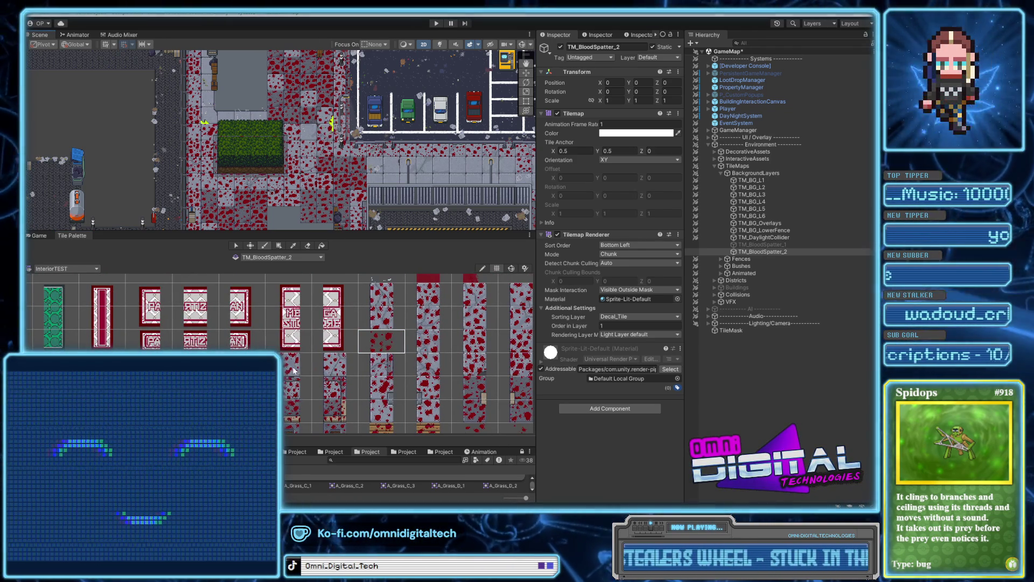
pyautogui.moveTo(314, 135)
pyautogui.mouseDown()
pyautogui.moveTo(391, 202)
pyautogui.moveTo(366, 146)
pyautogui.moveTo(388, 125)
pyautogui.mouseUp()
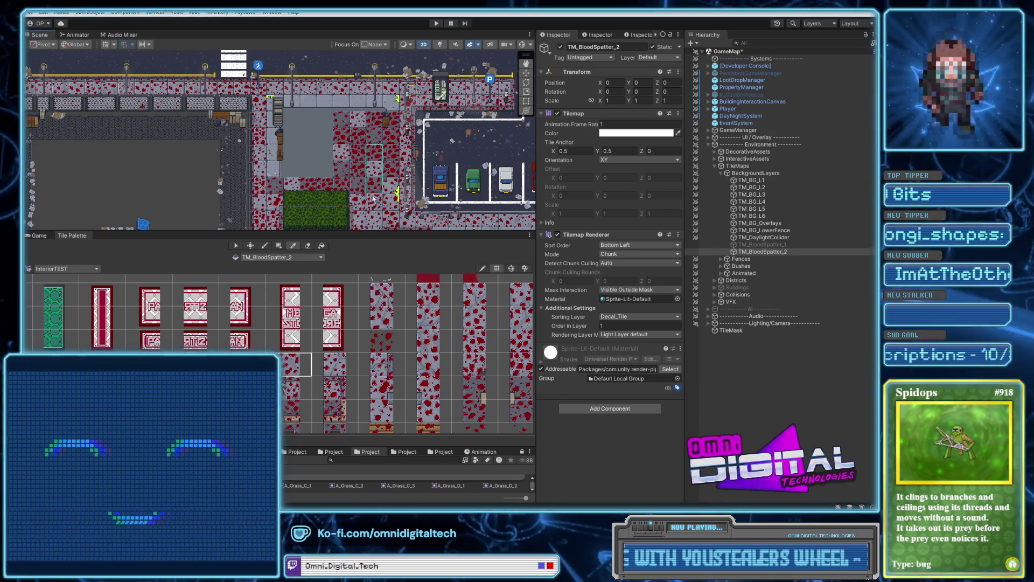
# Paint blood splatter onto the column by the parking lot, then move toward the grass.
pyautogui.click(275, 170)
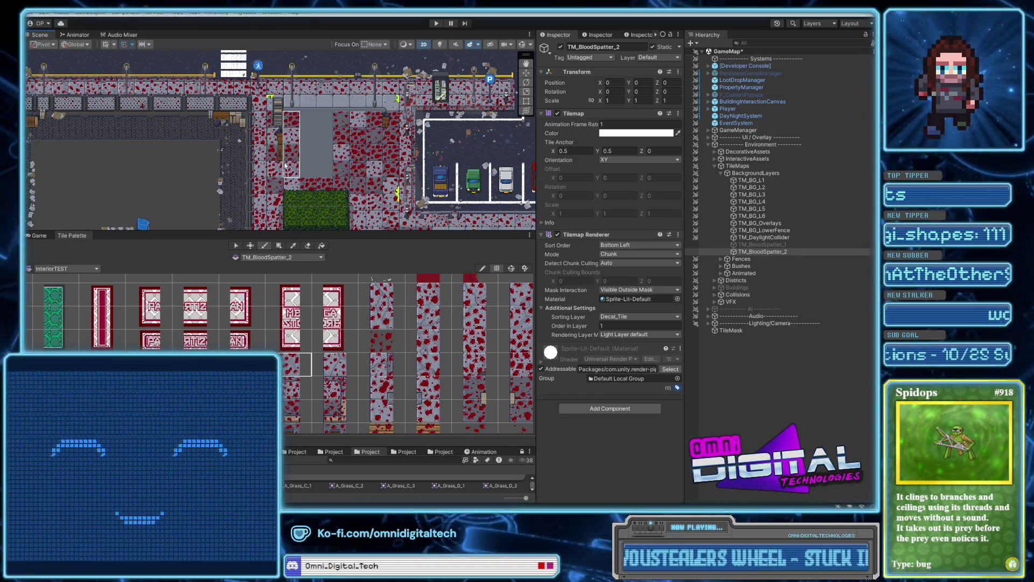
pyautogui.scroll(-4, 372, 114)
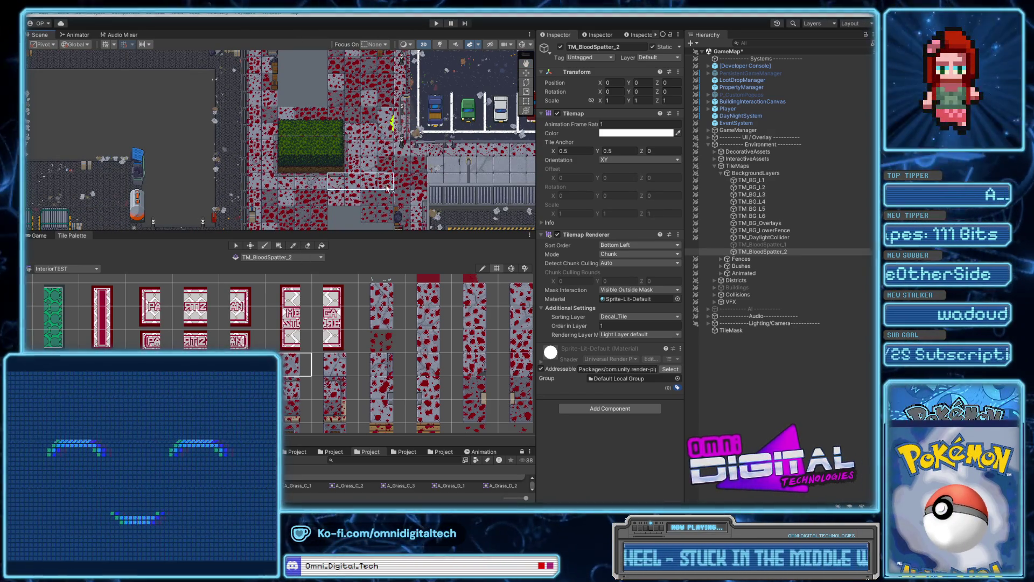
pyautogui.scroll(-2, 355, 188)
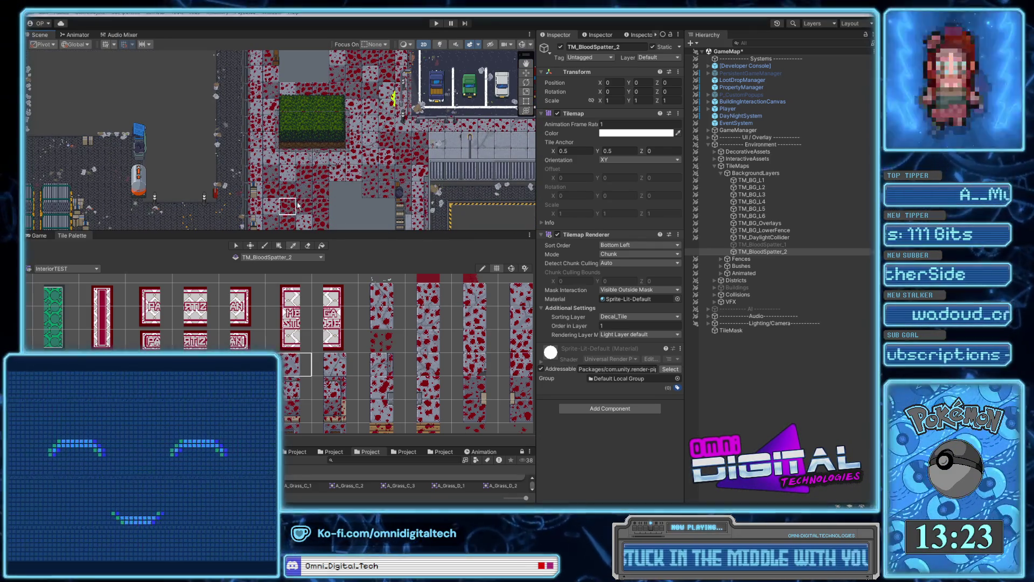
pyautogui.scroll(6, 339, 140)
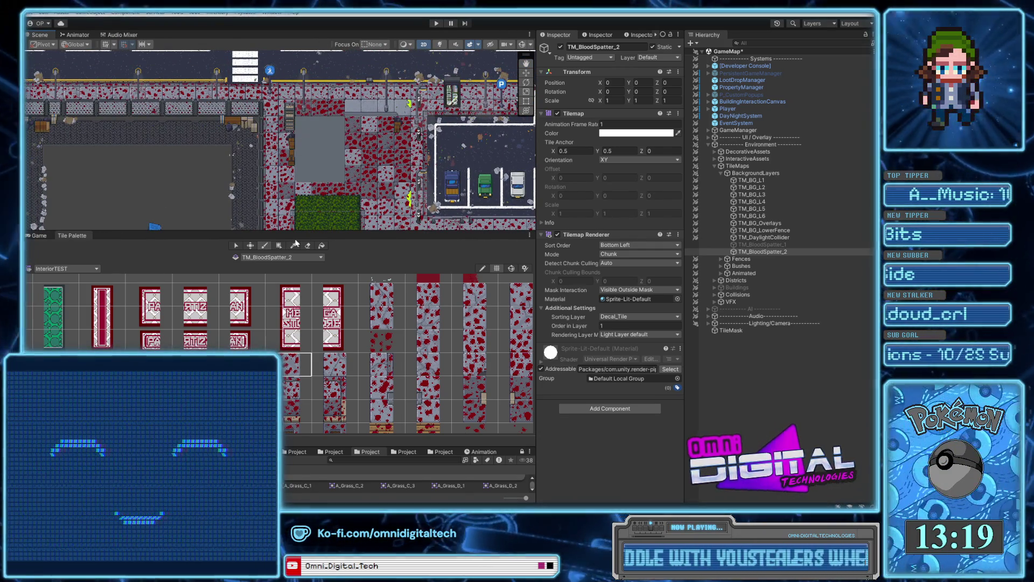
pyautogui.scroll(-10, 381, 182)
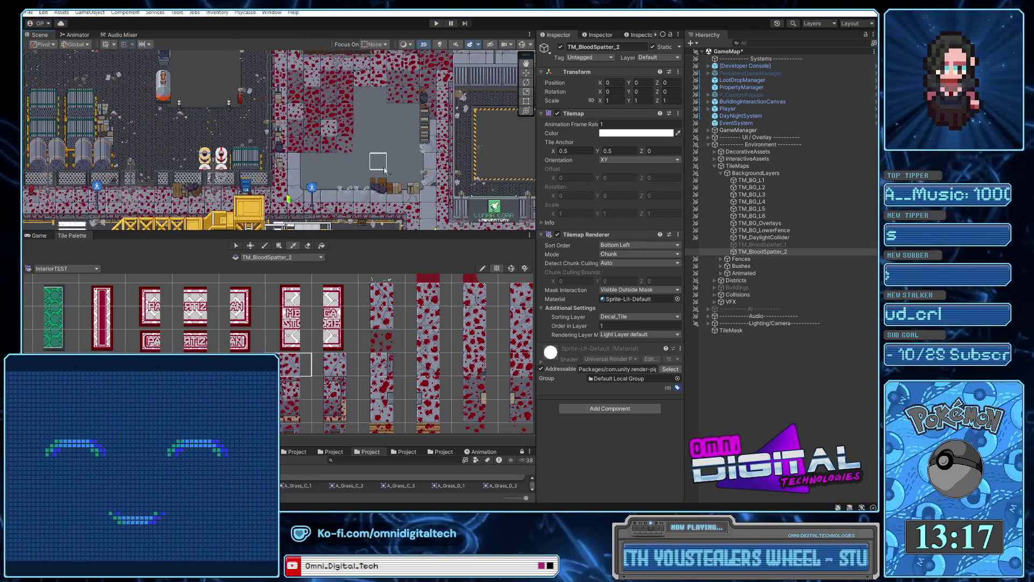
pyautogui.scroll(1, 377, 161)
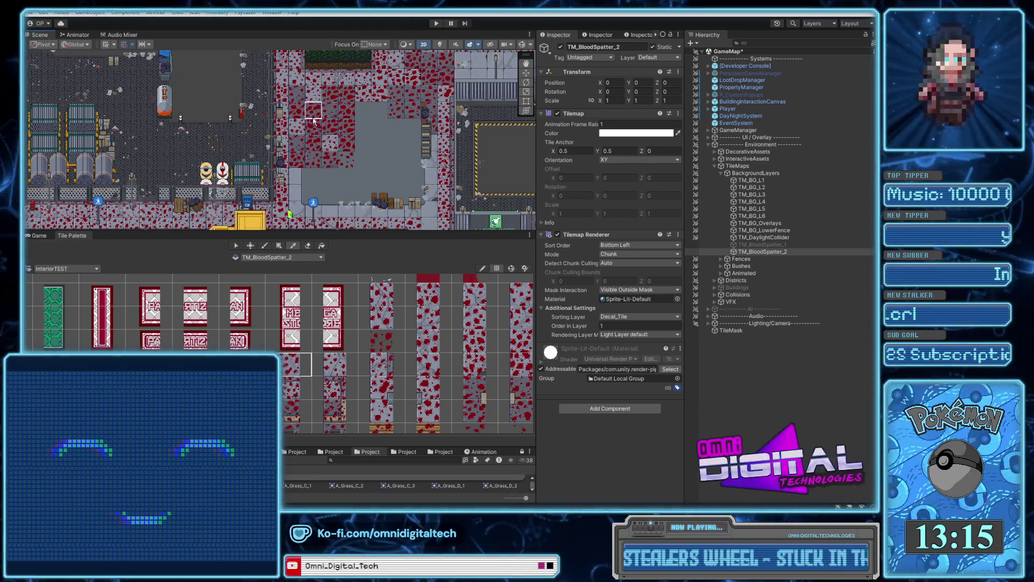
pyautogui.scroll(10, 356, 135)
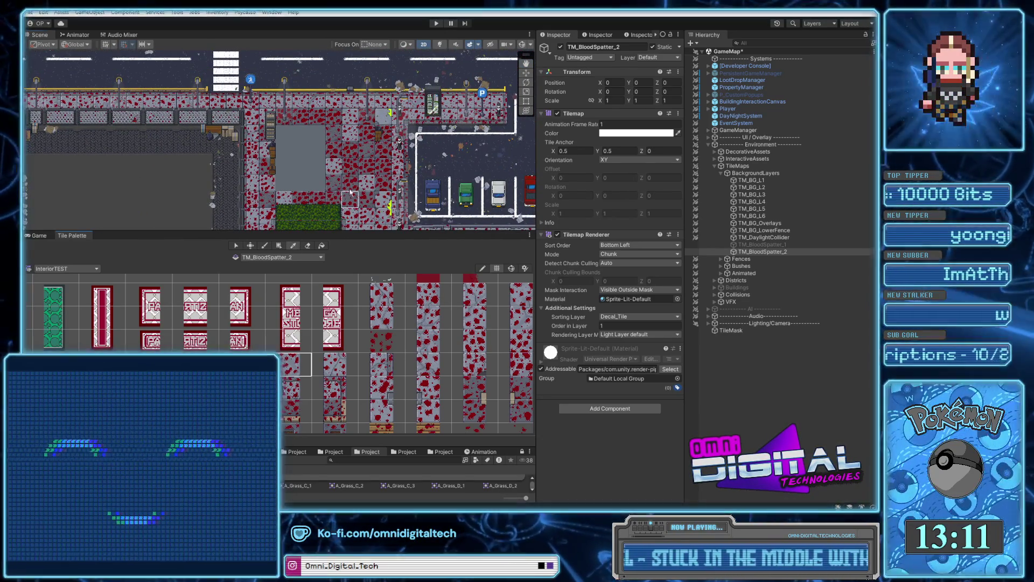
pyautogui.moveTo(350, 194); pyautogui.dragTo(360, 160)
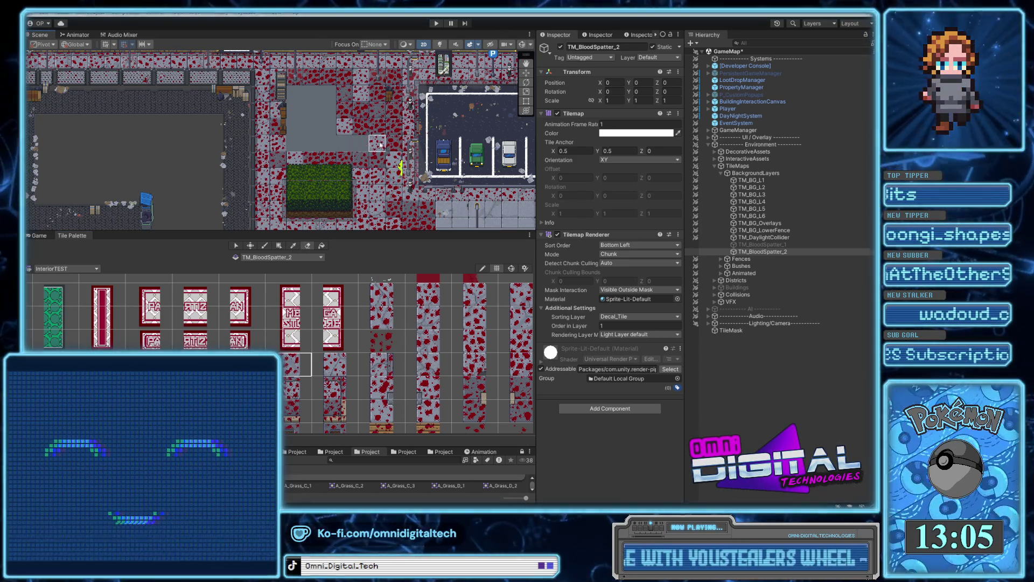
# Erase blood splatter from the grey floor area near the grass.
pyautogui.moveTo(375, 99)
pyautogui.mouseDown()
pyautogui.moveTo(352, 96)
pyautogui.moveTo(347, 129)
pyautogui.mouseUp()
pyautogui.scroll(-5, 432, 180)
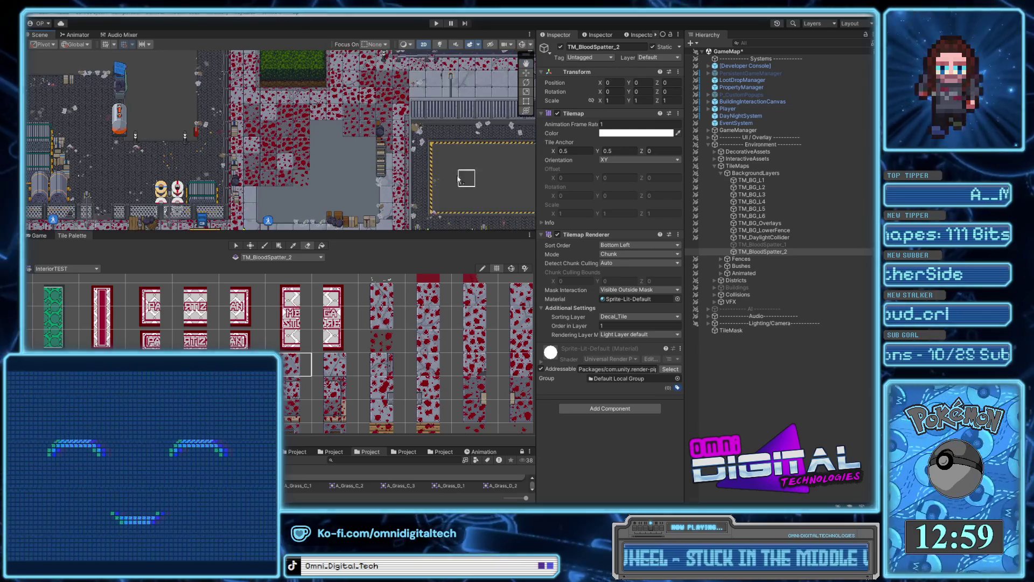
pyautogui.scroll(-2, 460, 182)
pyautogui.moveTo(259, 108)
pyautogui.mouseDown()
pyautogui.moveTo(286, 89)
pyautogui.moveTo(289, 106)
pyautogui.mouseUp()
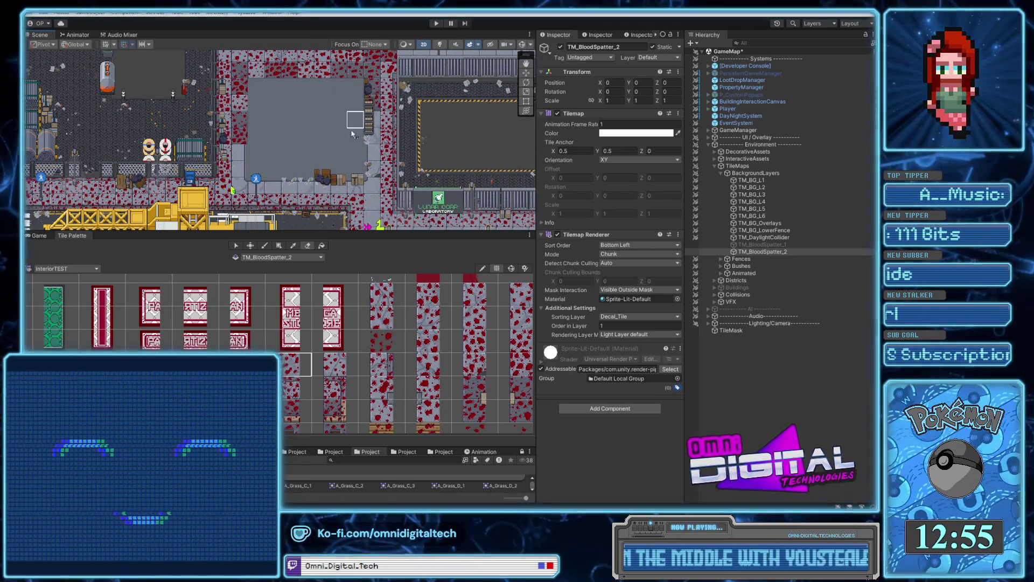
pyautogui.scroll(-2, 355, 177)
pyautogui.scroll(-10, 321, 217)
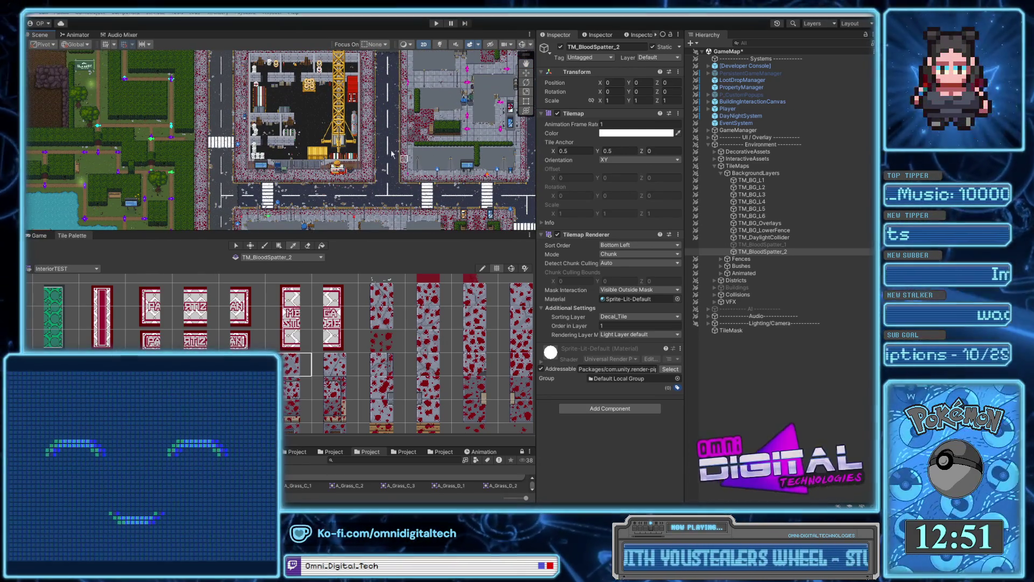
# Return to the Paint Brush and paint a two-tile blood strip beside the hedge.
pyautogui.press('b')
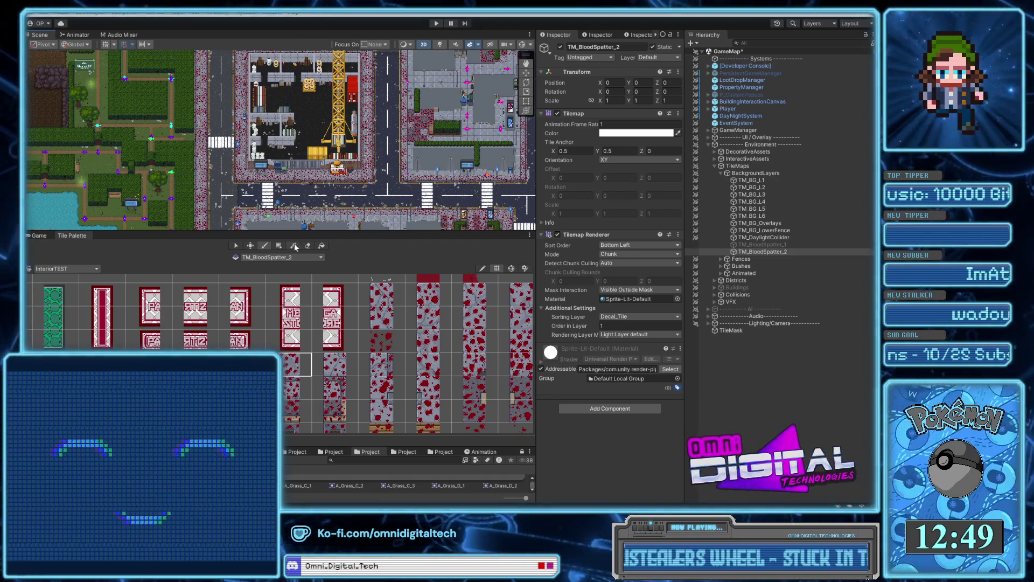
pyautogui.click(294, 246)
pyautogui.scroll(-5, 382, 166)
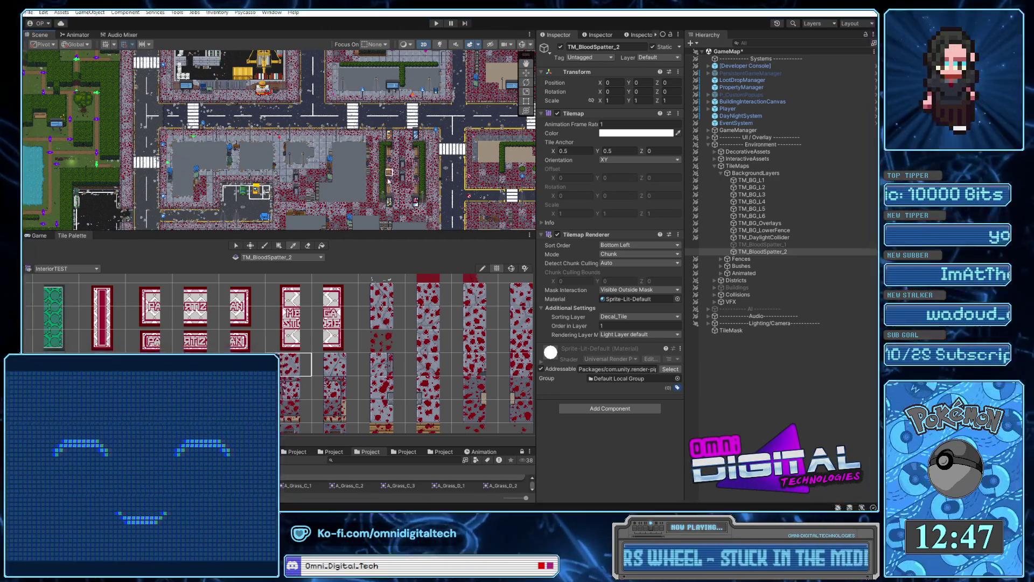
pyautogui.press('b')
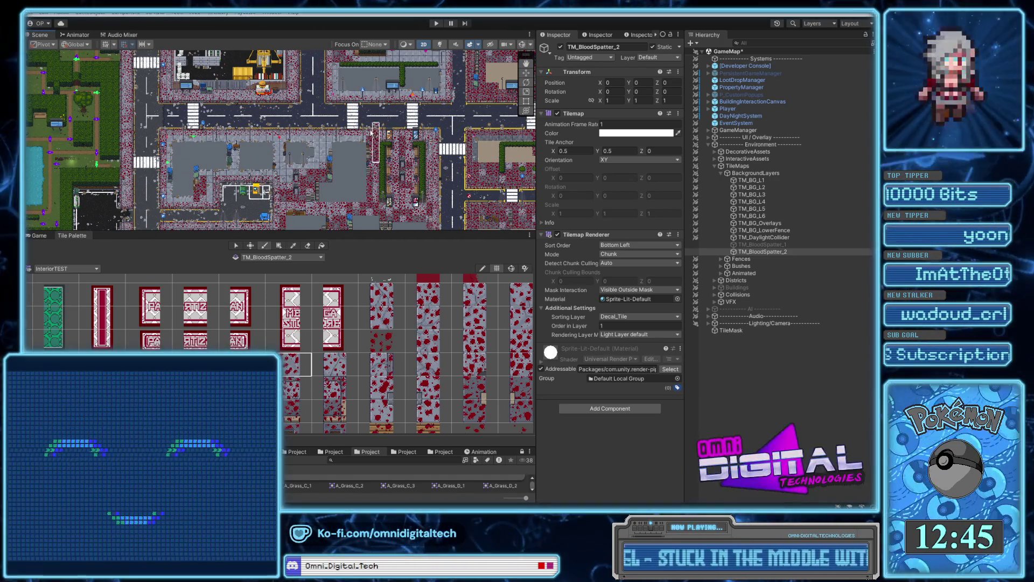
pyautogui.scroll(5, 368, 161)
pyautogui.scroll(10, 366, 155)
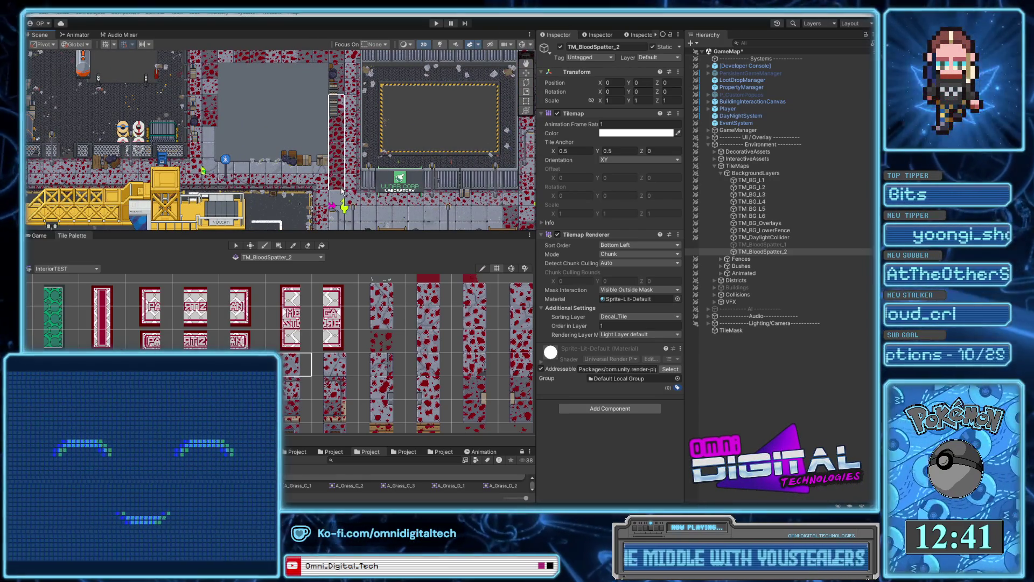
pyautogui.scroll(-5, 340, 189)
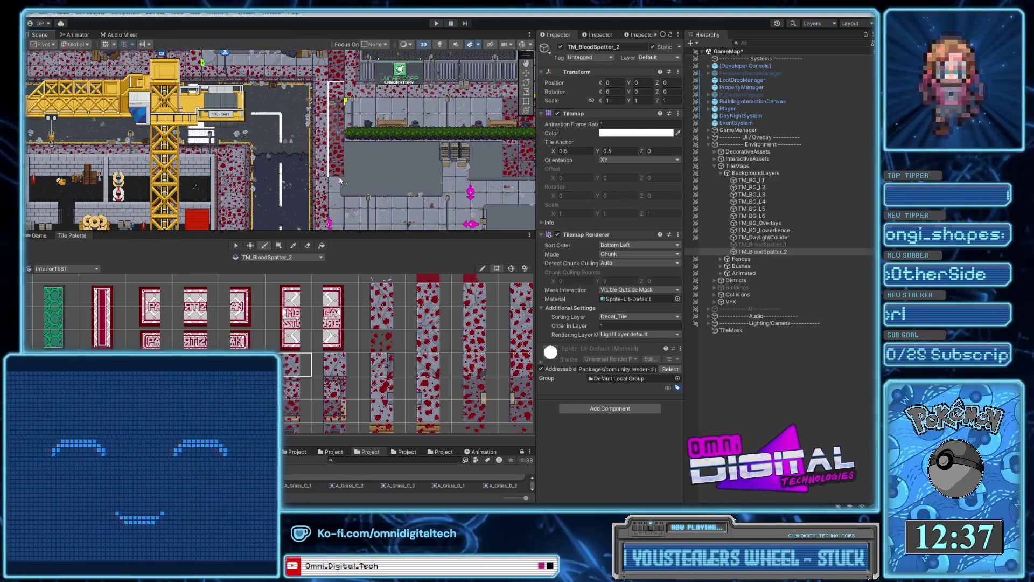
pyautogui.scroll(-4, 340, 183)
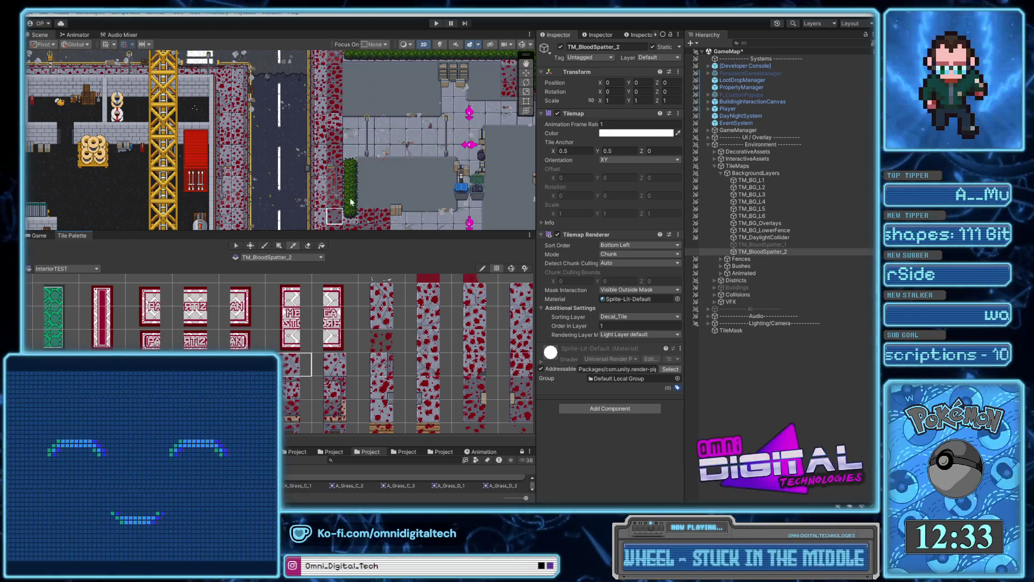
pyautogui.moveTo(334, 152); pyautogui.dragTo(335, 136)
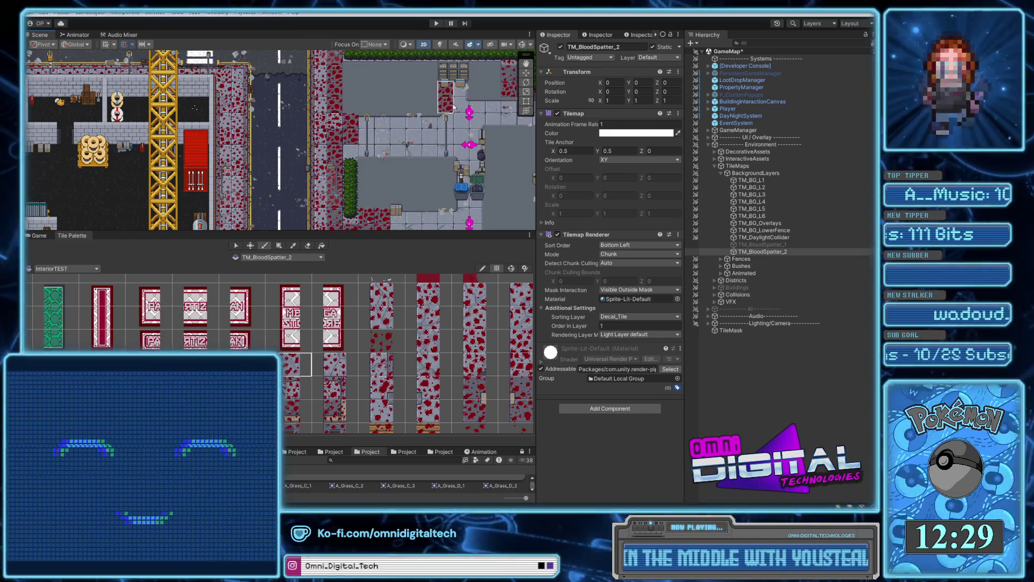
pyautogui.scroll(-10, 310, 204)
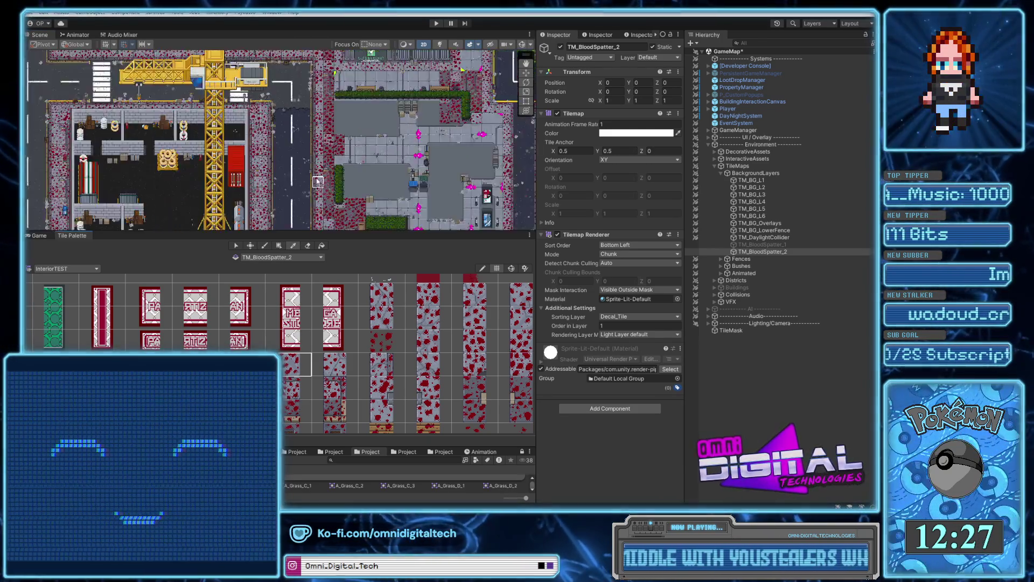
pyautogui.scroll(10, 454, 189)
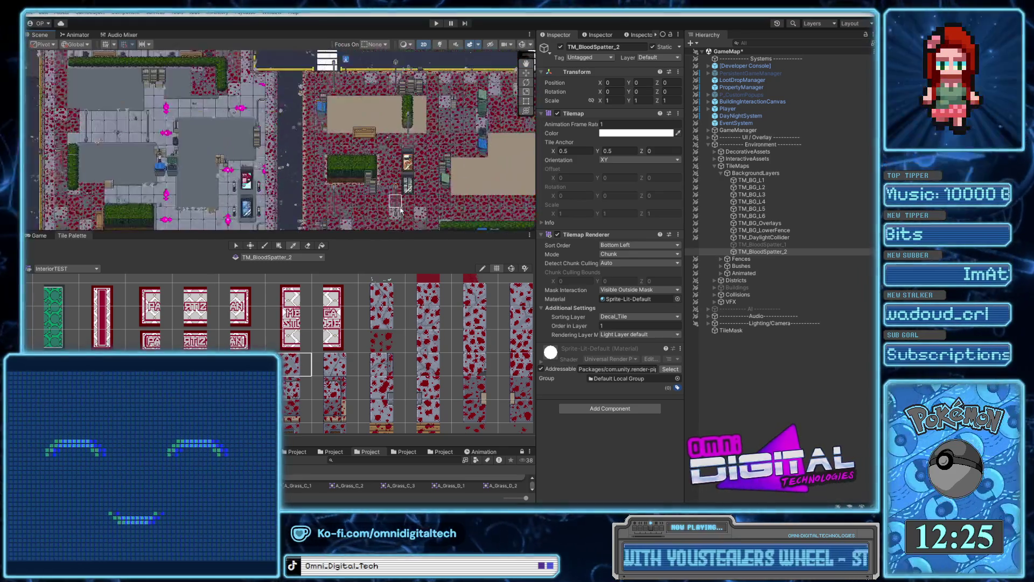
# Bring the hedge-lined plaza area into view with the Paint Brush active.
pyautogui.moveTo(381, 204); pyautogui.dragTo(399, 164)
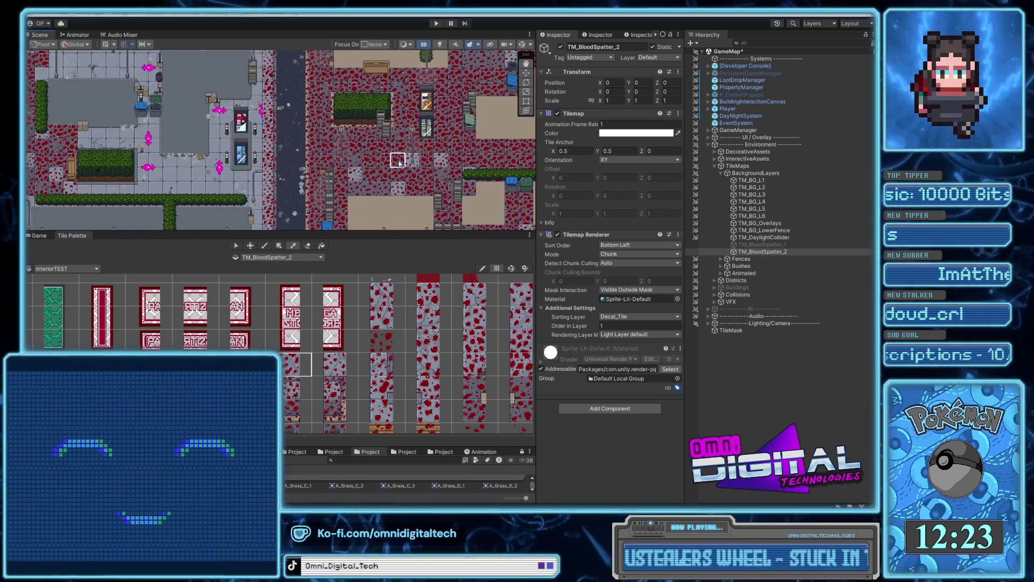
pyautogui.press('Left')
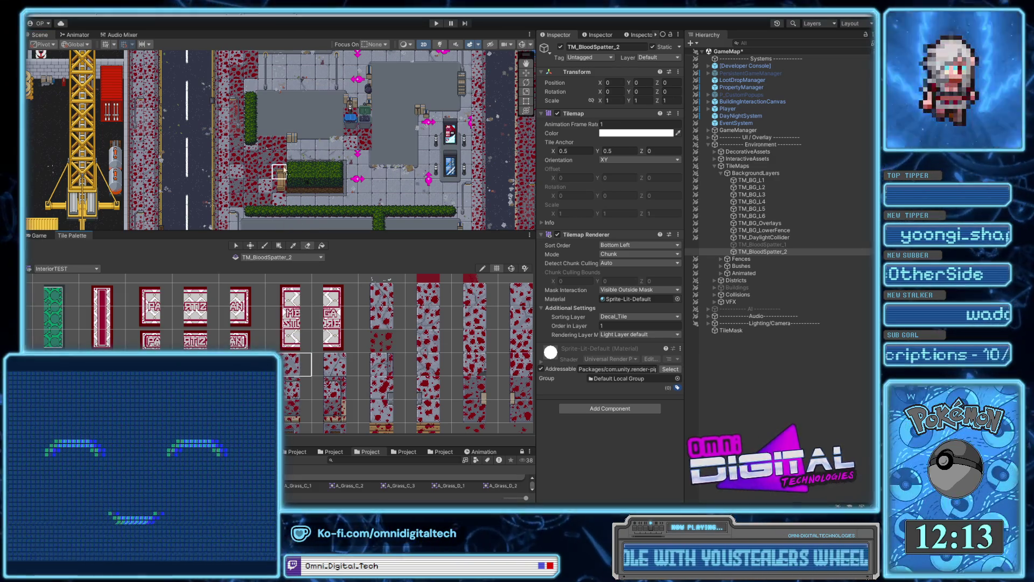
pyautogui.press('Down')
pyautogui.press('Right')
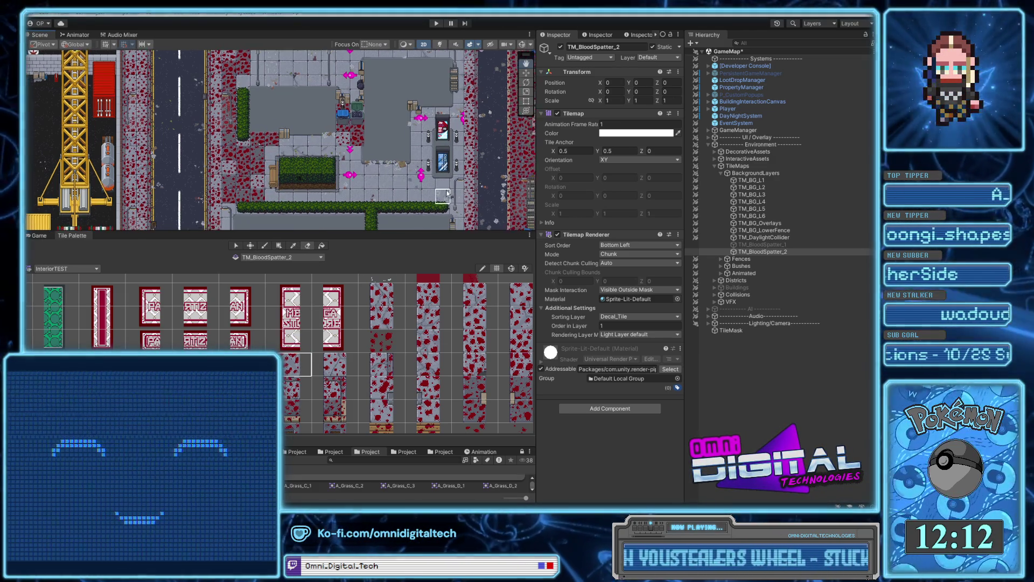
pyautogui.moveTo(428, 192); pyautogui.dragTo(460, 173)
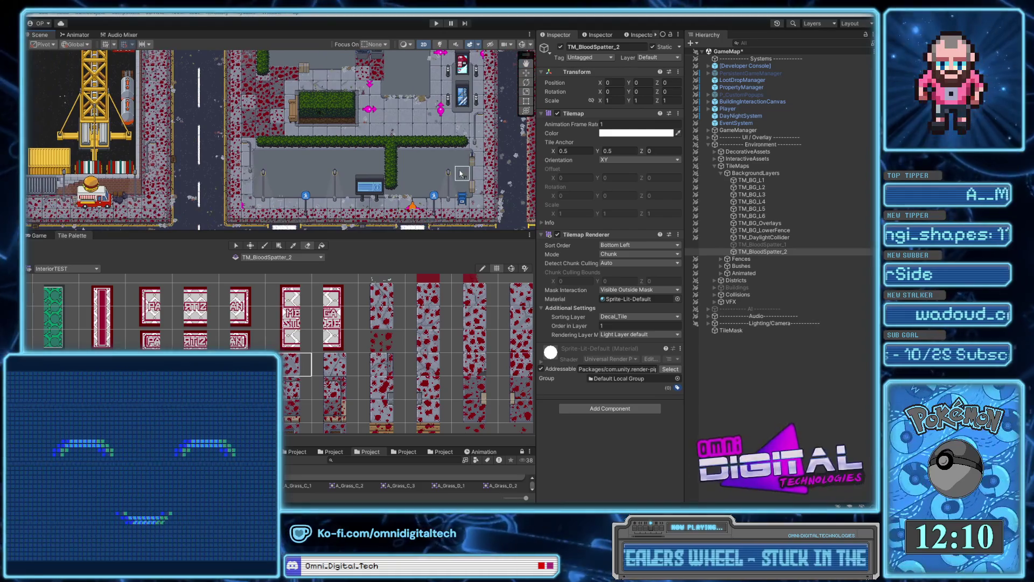
pyautogui.scroll(-2, 386, 179)
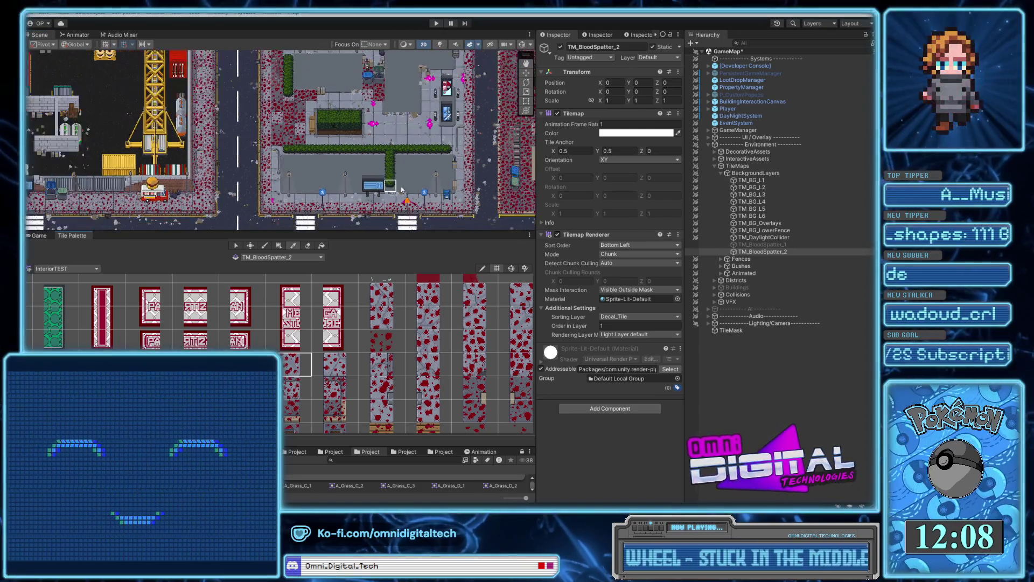
pyautogui.press('Right')
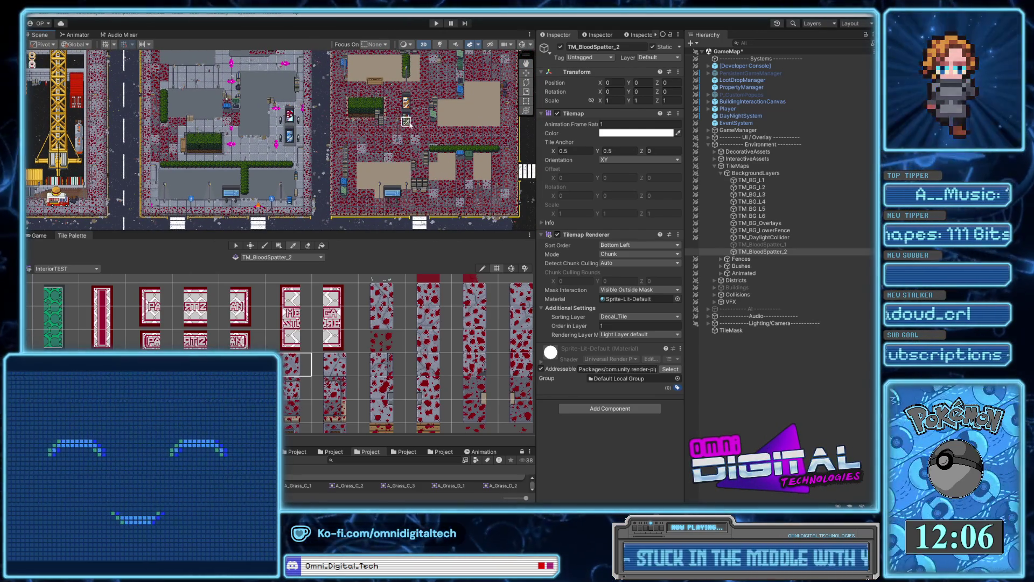
pyautogui.press('b')
pyautogui.scroll(3, 311, 165)
pyautogui.press('Left')
# Pick two spatter tiles from the map beside the plaza as the brush.
pyautogui.click(293, 245)
pyautogui.moveTo(302, 127); pyautogui.dragTo(313, 128)
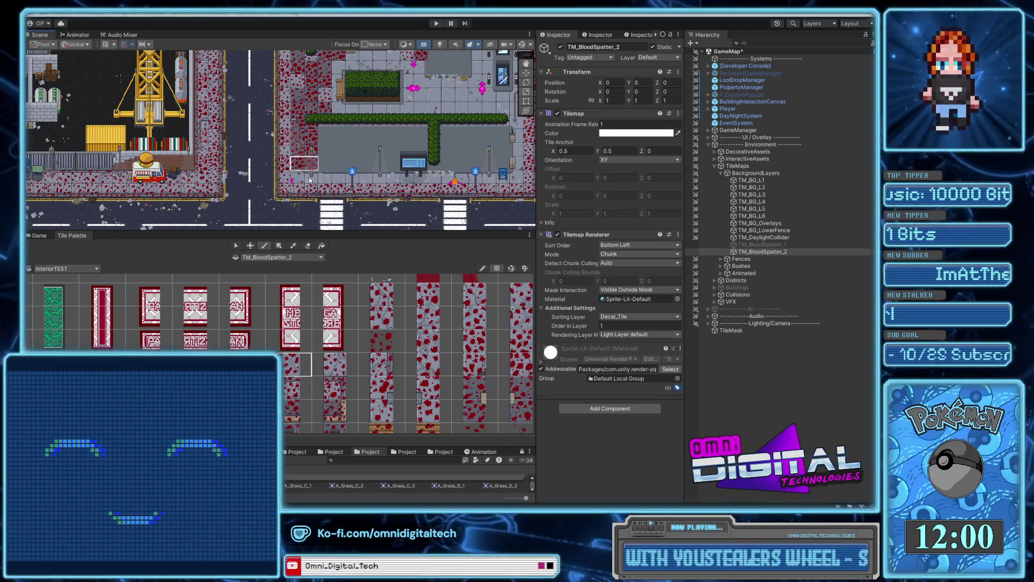
pyautogui.click(293, 246)
pyautogui.scroll(-5, 309, 215)
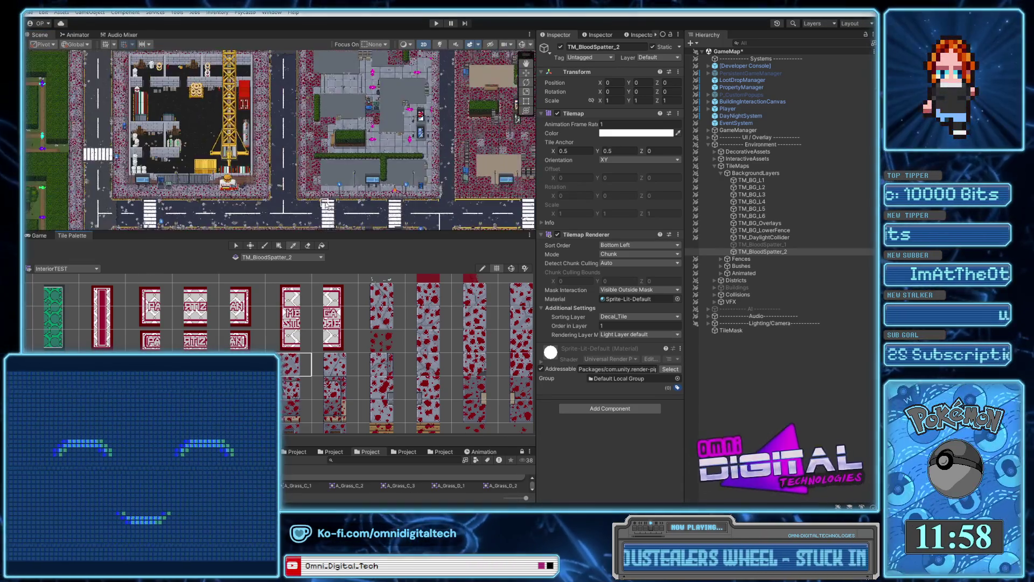
pyautogui.scroll(4, 379, 164)
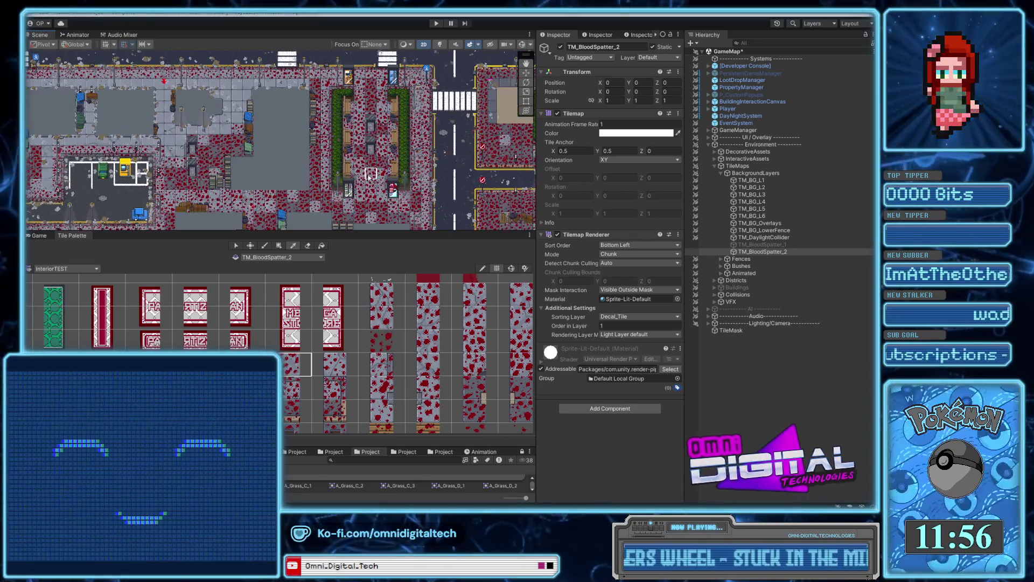
pyautogui.scroll(4, 364, 167)
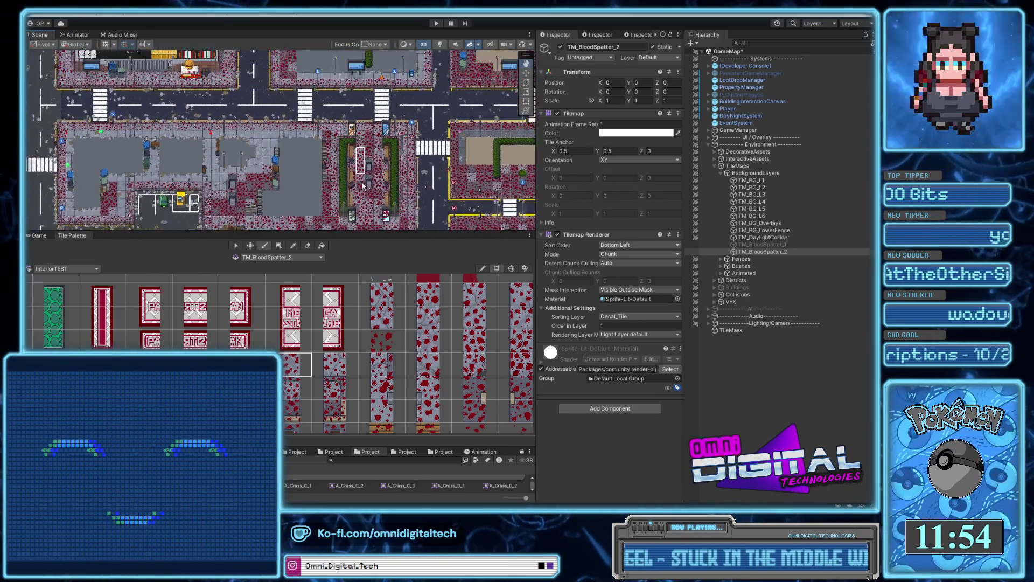
pyautogui.scroll(2, 420, 121)
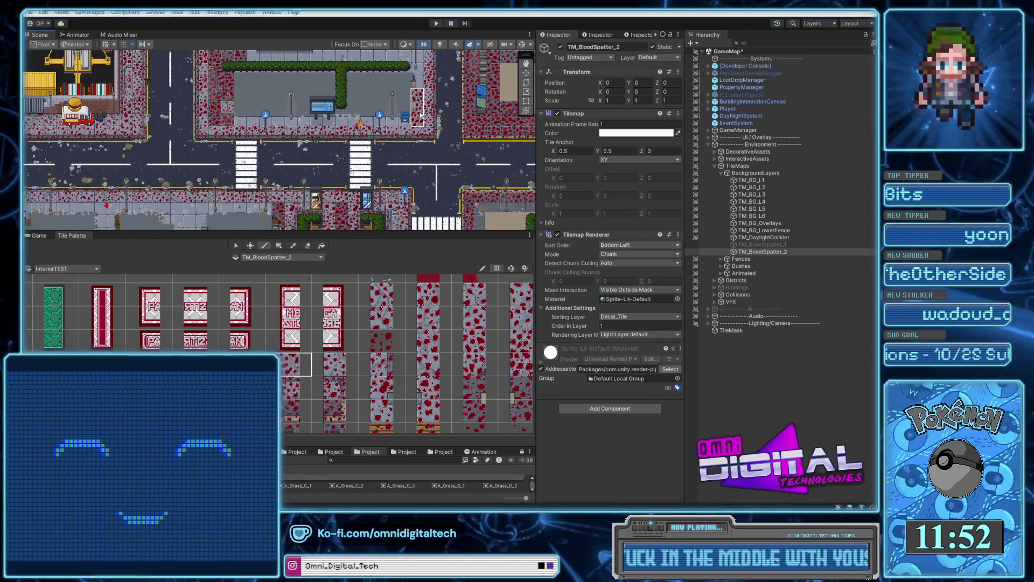
pyautogui.scroll(3, 420, 115)
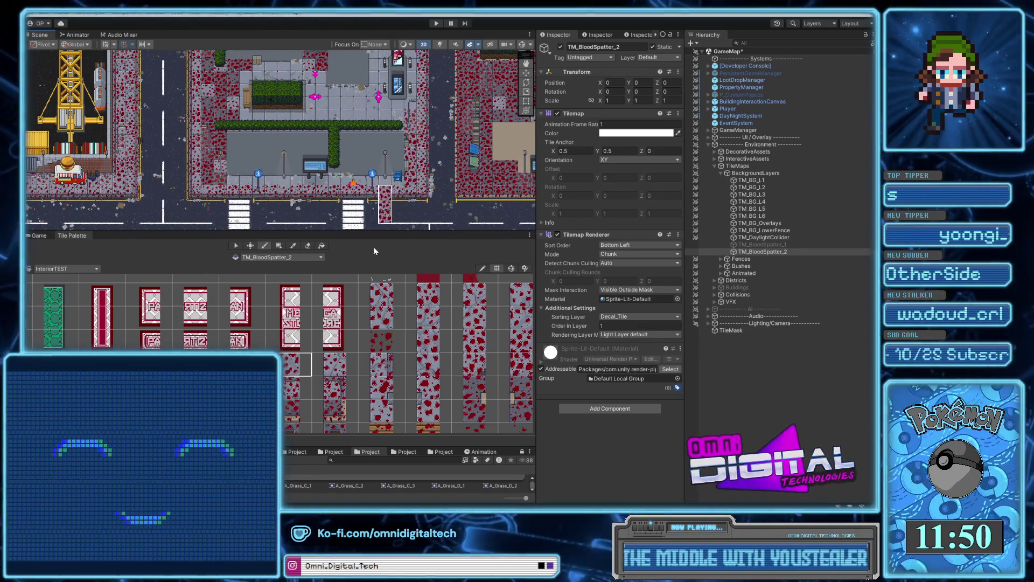
# Pick a 5x2 block of map tiles as the brush for painting around the planter.
pyautogui.click(294, 247)
pyautogui.hscroll(3, 420, 160)
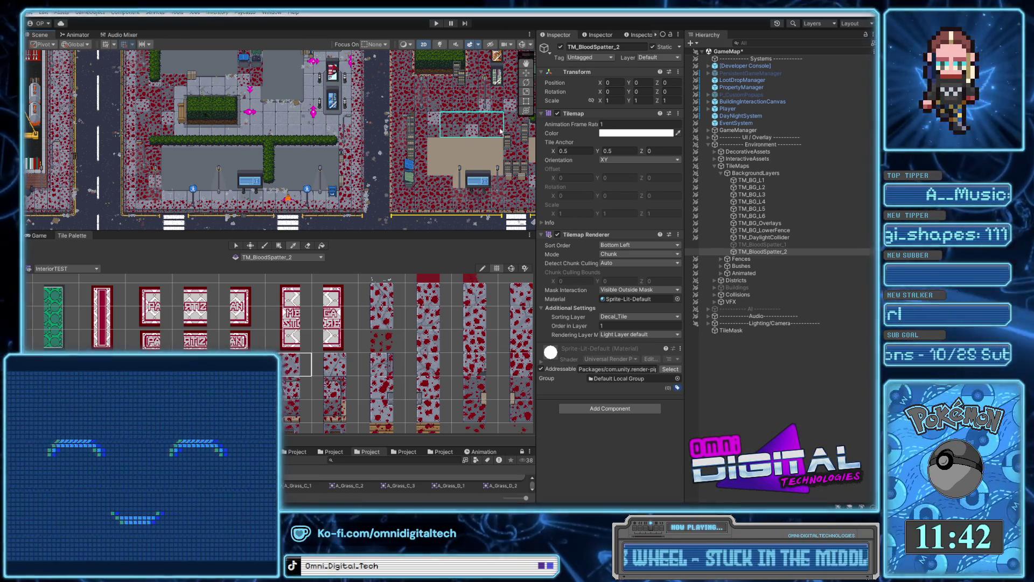
pyautogui.moveTo(509, 130); pyautogui.dragTo(511, 131)
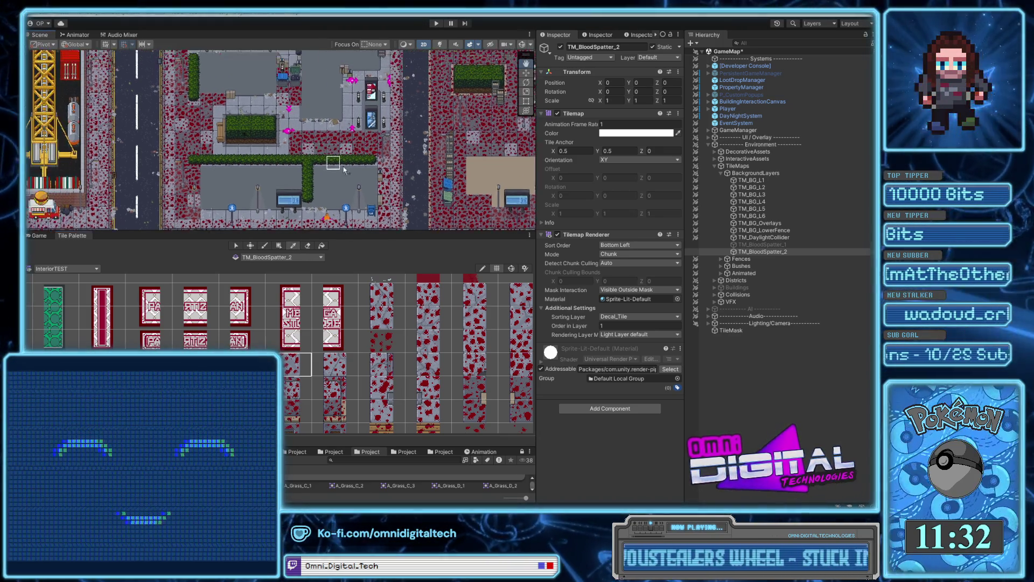
pyautogui.scroll(6, 177, 102)
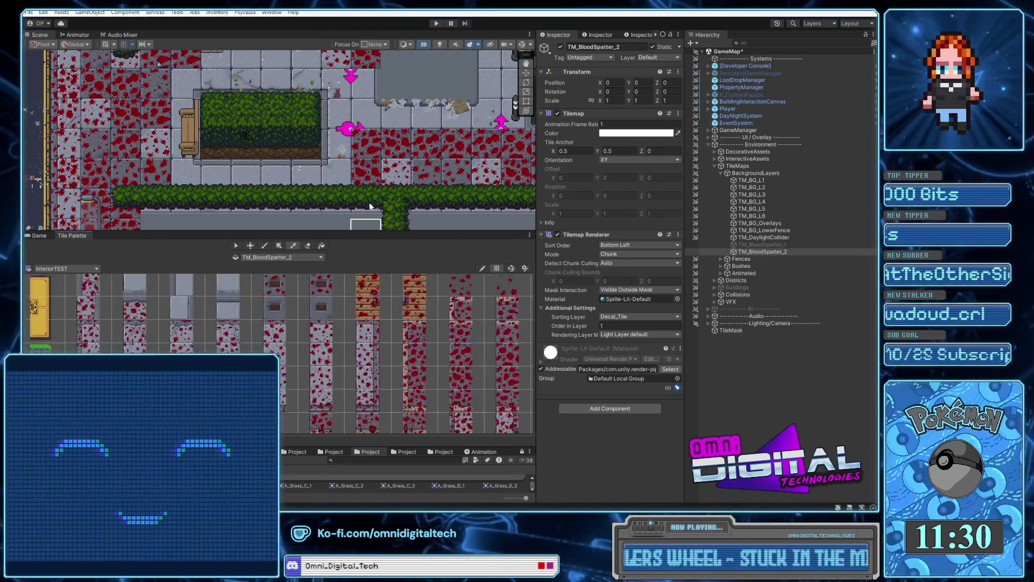
# Browse the Tile Palette and try several blood-spatter tiles as the brush.
pyautogui.moveTo(295, 315); pyautogui.dragTo(346, 317)
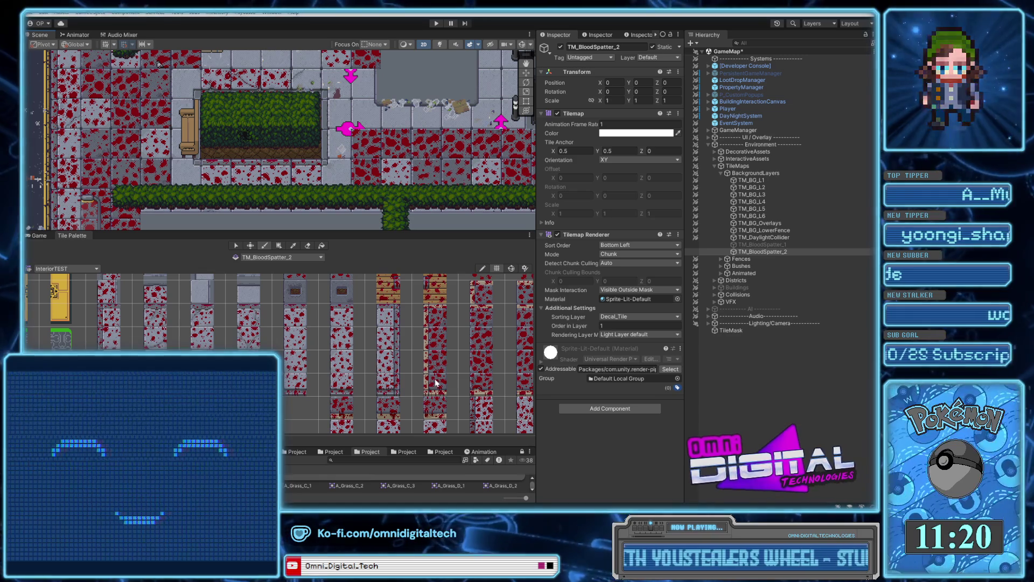
pyautogui.scroll(-5, 445, 383)
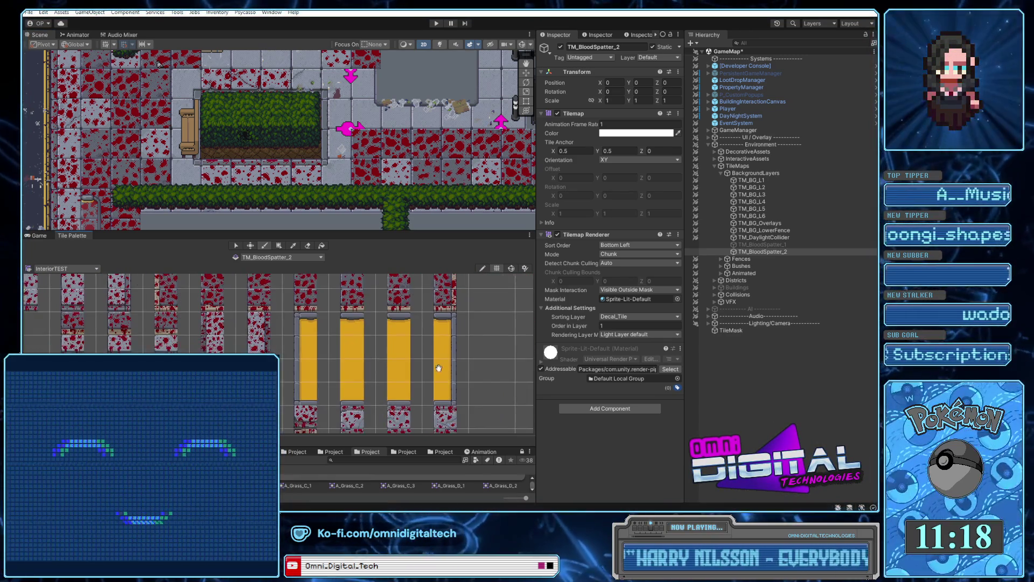
pyautogui.moveTo(446, 346); pyautogui.dragTo(476, 276)
pyautogui.scroll(3, 417, 356)
pyautogui.moveTo(412, 361); pyautogui.dragTo(487, 359)
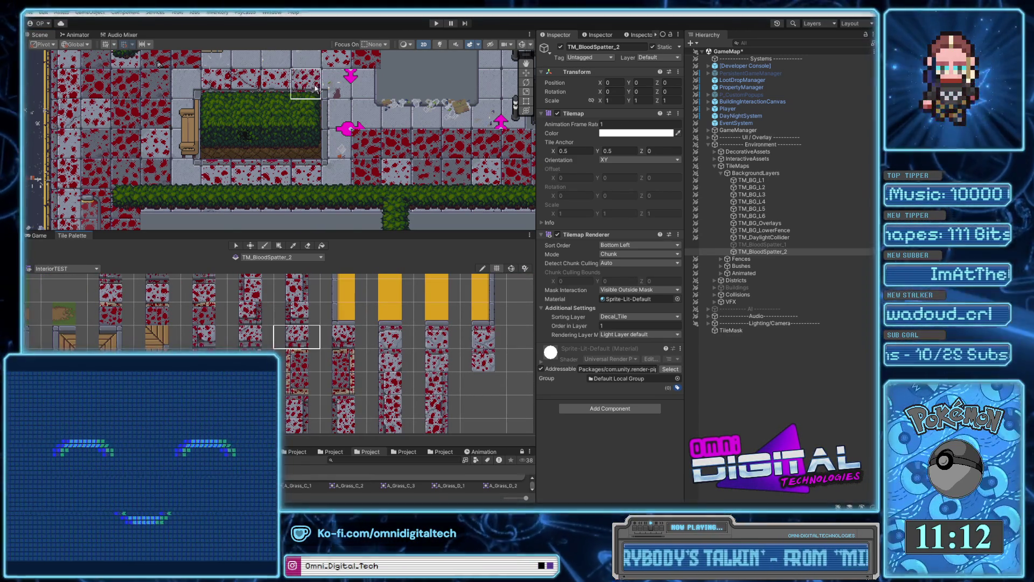
pyautogui.moveTo(357, 315)
pyautogui.mouseDown()
pyautogui.moveTo(379, 399)
pyautogui.moveTo(388, 341)
pyautogui.moveTo(383, 397)
pyautogui.moveTo(350, 366)
pyautogui.moveTo(525, 372)
pyautogui.mouseUp()
pyautogui.click(309, 353)
pyautogui.click(309, 376)
pyautogui.click(264, 376)
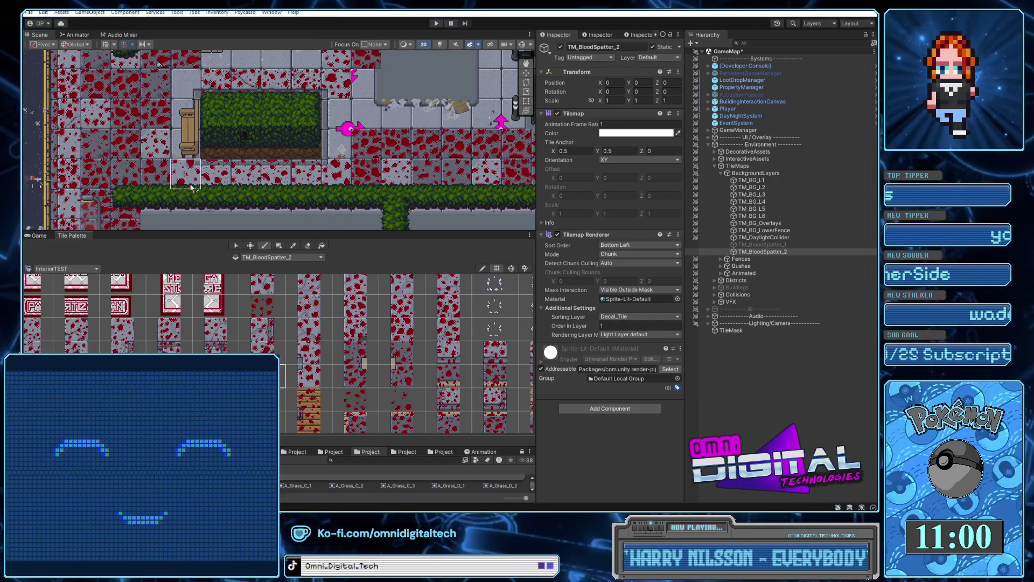
pyautogui.click(278, 354)
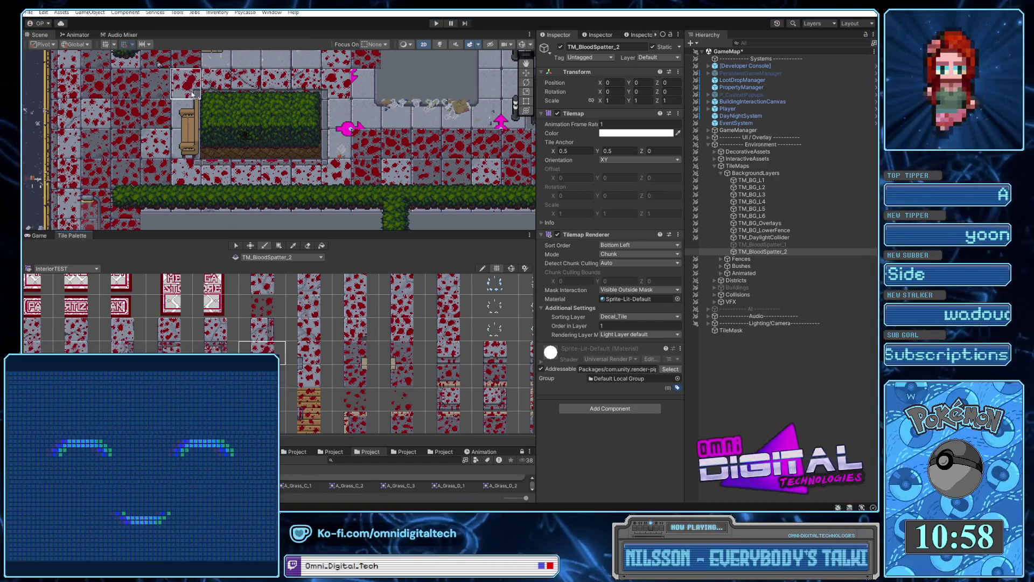
# Choose a two-tile spatter block and stamp it on the pavement by the vending machines.
pyautogui.moveTo(288, 360)
pyautogui.mouseDown()
pyautogui.moveTo(375, 335)
pyautogui.moveTo(313, 286)
pyautogui.mouseUp()
pyautogui.click(401, 345)
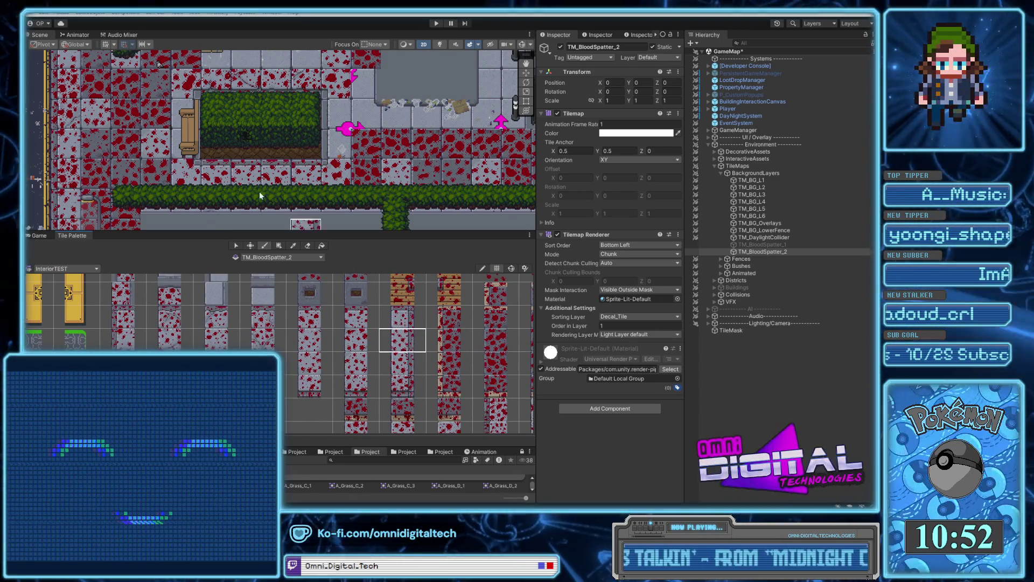
pyautogui.click(384, 359)
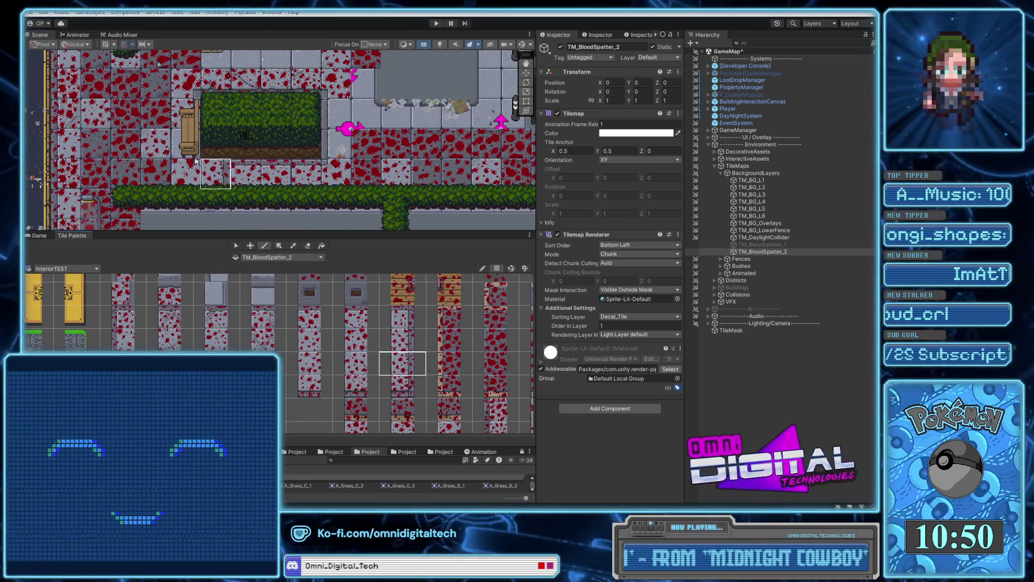
pyautogui.click(123, 340)
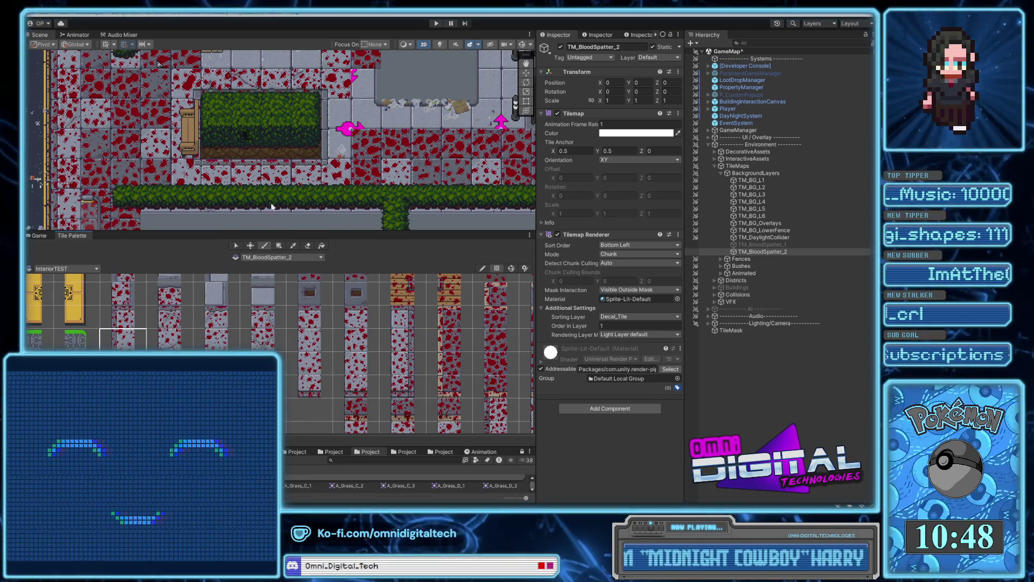
pyautogui.scroll(-5, 420, 387)
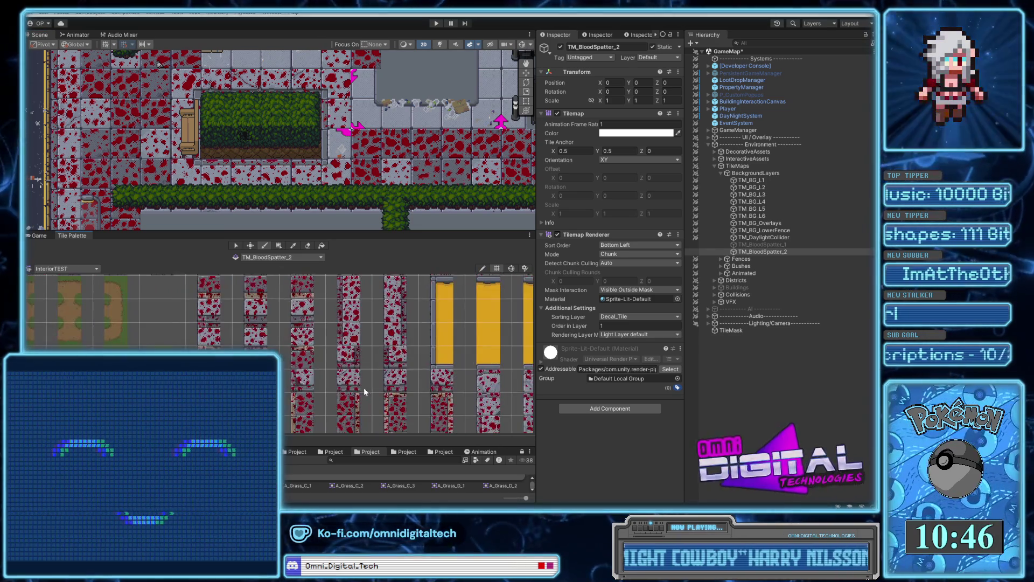
pyautogui.moveTo(416, 372); pyautogui.dragTo(337, 387)
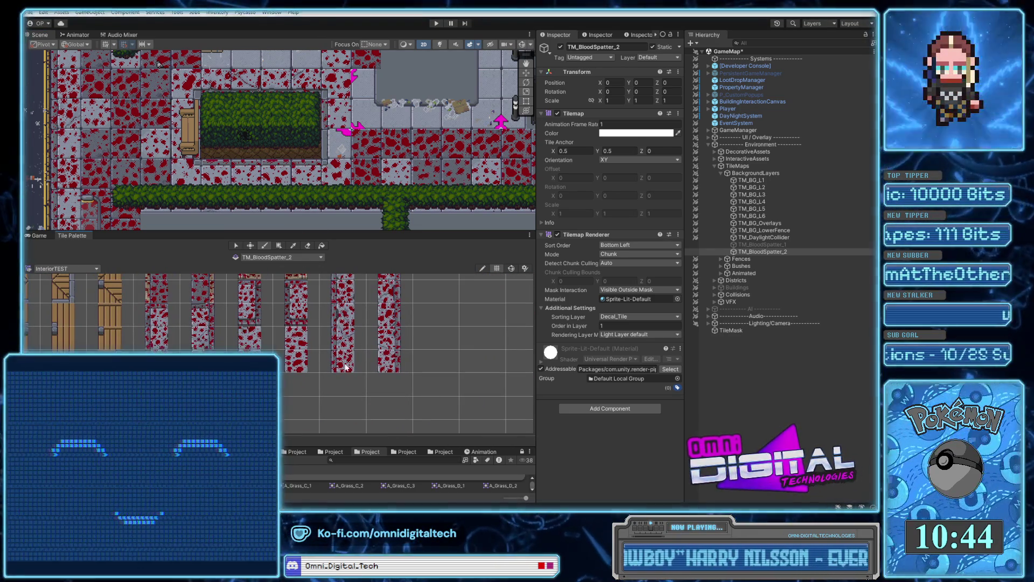
pyautogui.click(342, 361)
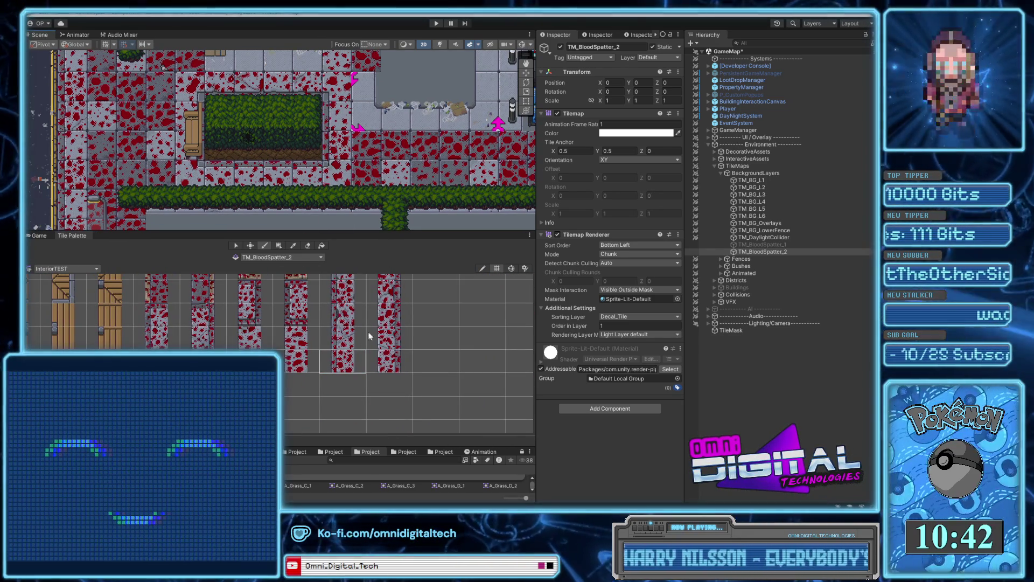
pyautogui.moveTo(249, 341); pyautogui.dragTo(296, 351)
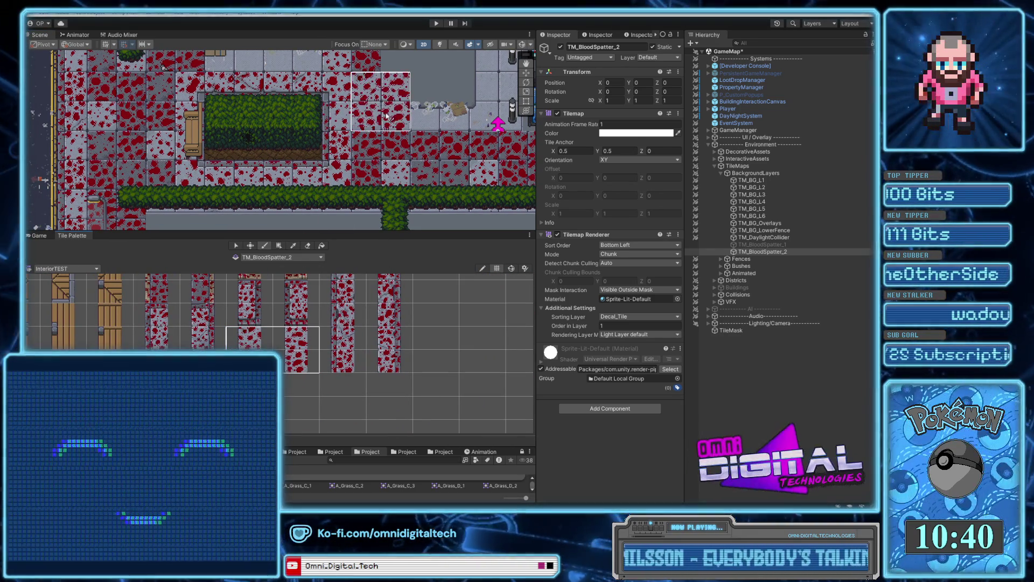
pyautogui.moveTo(434, 125); pyautogui.dragTo(318, 215)
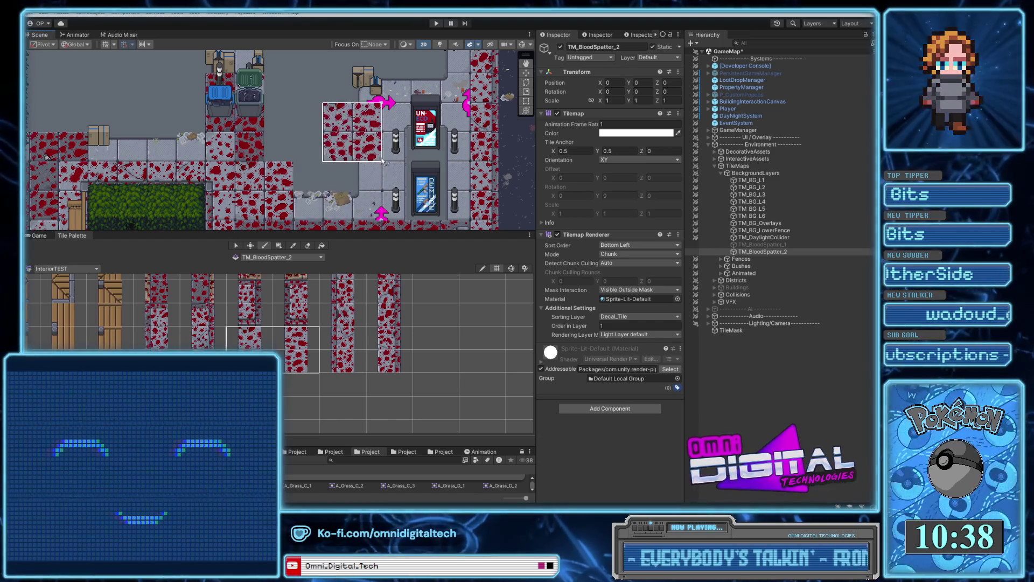
pyautogui.click(393, 160)
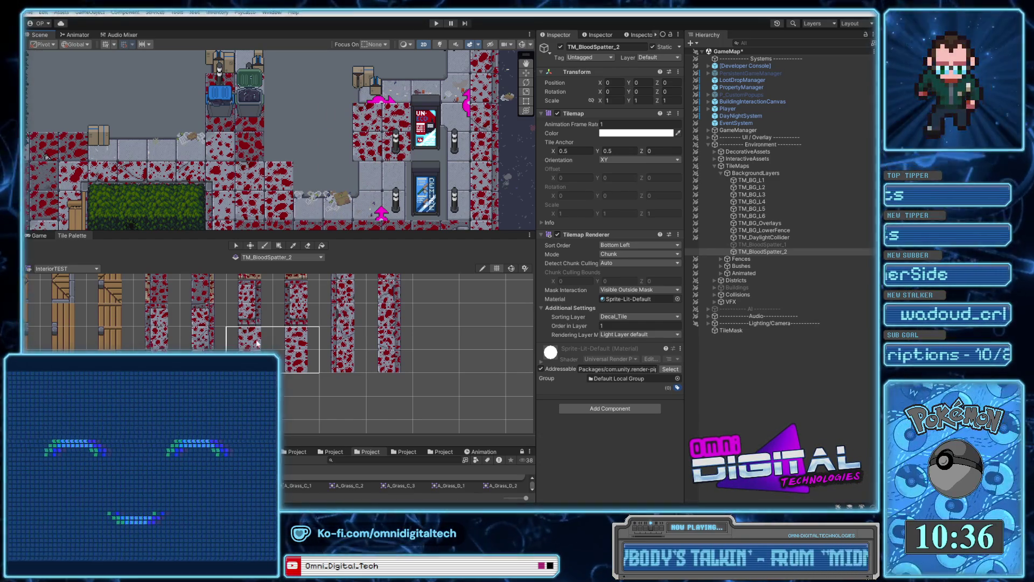
# Settle on a single lighter spatter tile and return the view to the vending machines.
pyautogui.moveTo(274, 313); pyautogui.dragTo(340, 347)
pyautogui.click(338, 329)
pyautogui.click(428, 335)
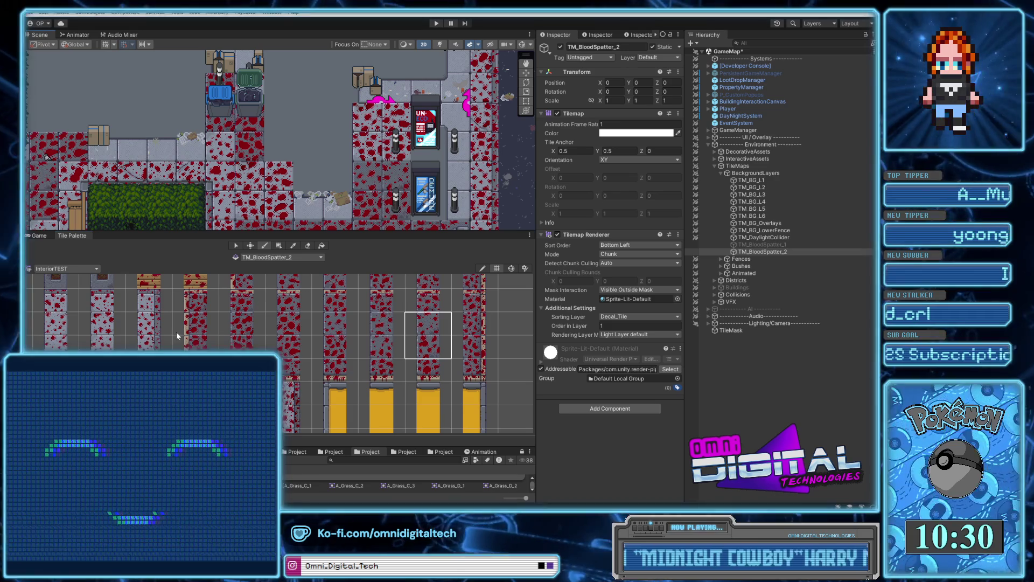
pyautogui.click(105, 326)
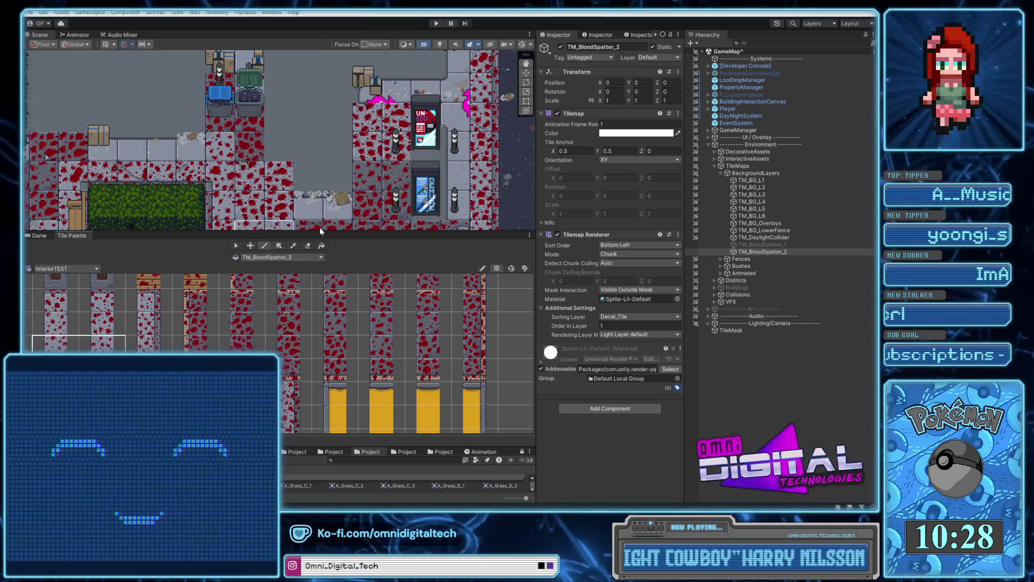
pyautogui.moveTo(174, 341); pyautogui.dragTo(340, 348)
pyautogui.click(265, 334)
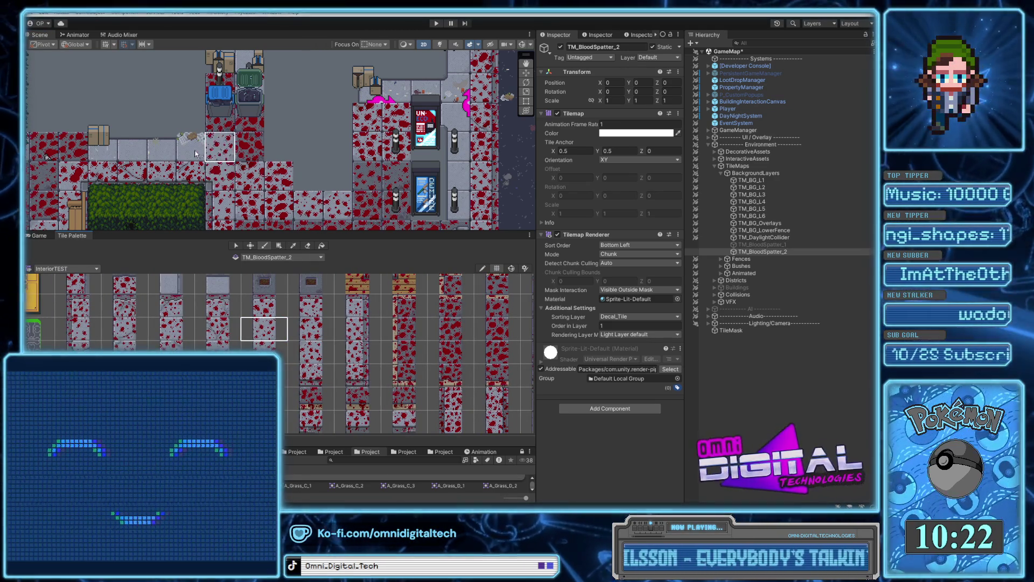
pyautogui.click(170, 334)
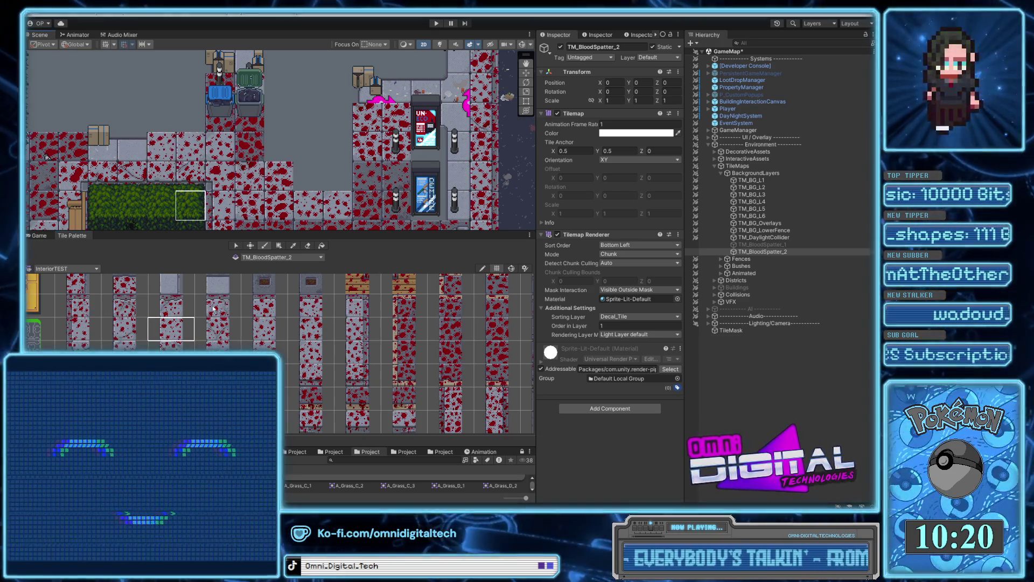
pyautogui.moveTo(264, 352); pyautogui.dragTo(311, 352)
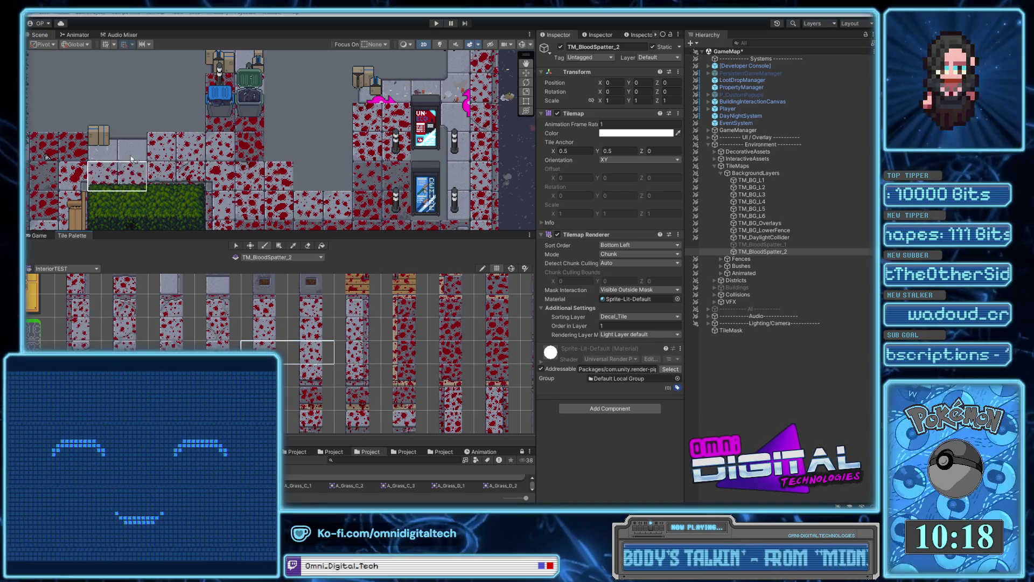
pyautogui.click(191, 338)
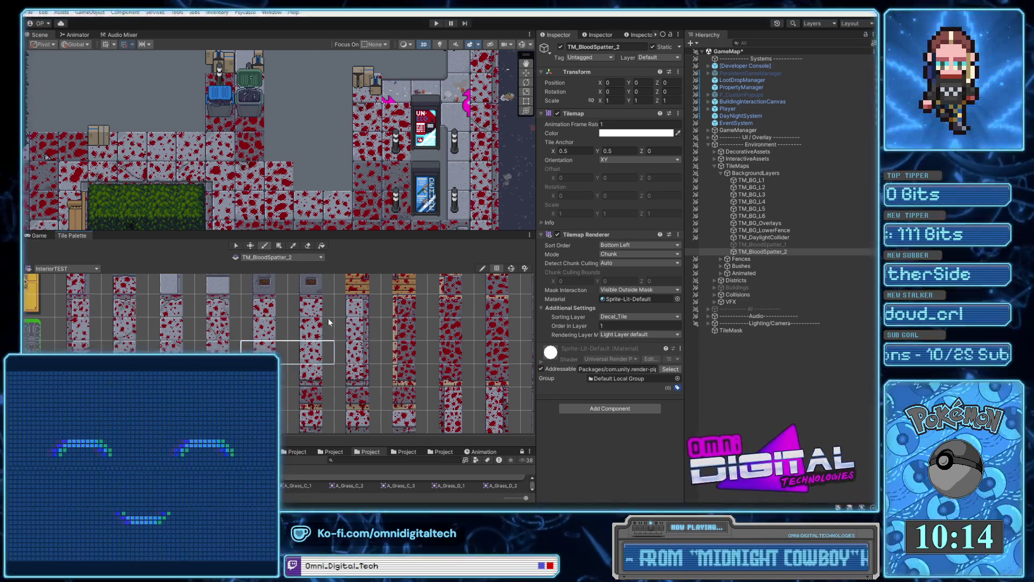
pyautogui.moveTo(448, 167); pyautogui.dragTo(355, 196)
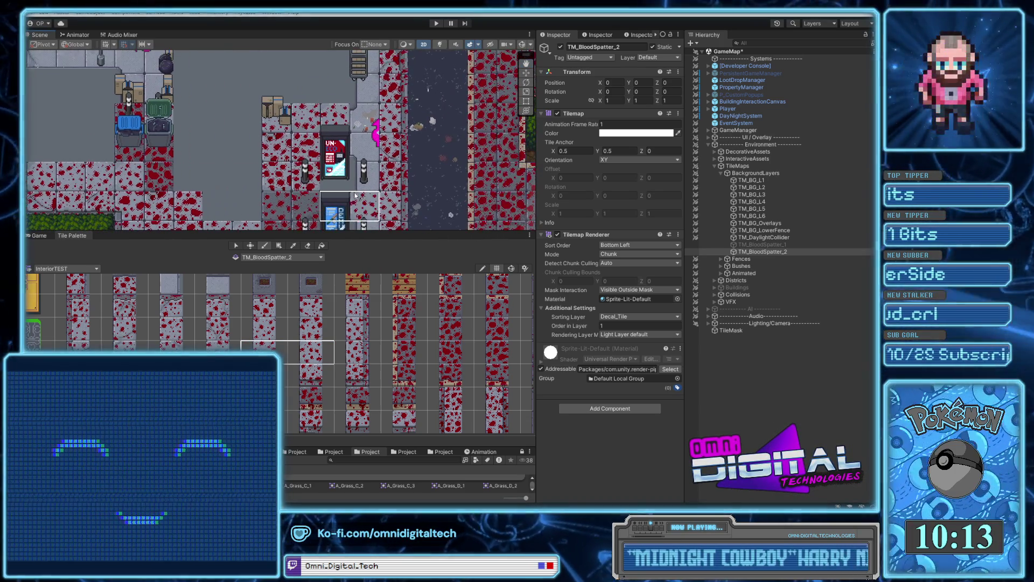
# Choose a lighter spatter tile in the palette and move the map toward the street.
pyautogui.scroll(-3, 390, 366)
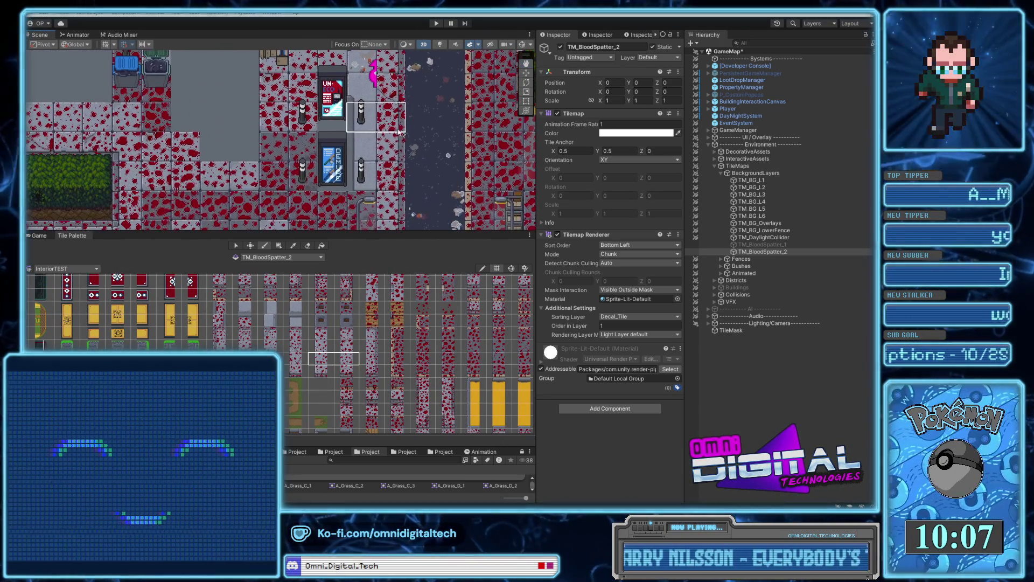
pyautogui.scroll(2, 334, 354)
pyautogui.scroll(1, 333, 354)
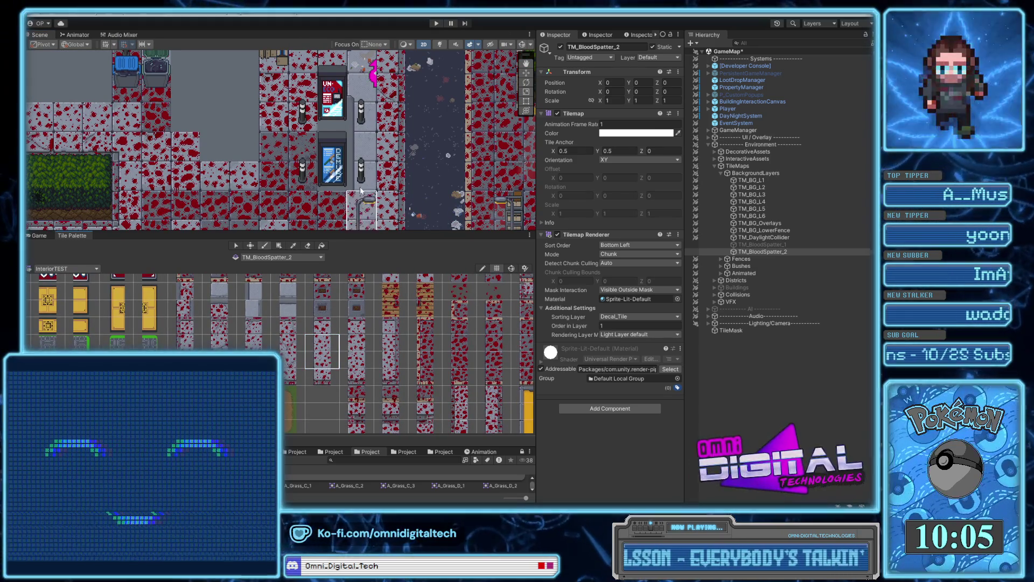
pyautogui.moveTo(347, 343); pyautogui.dragTo(360, 371)
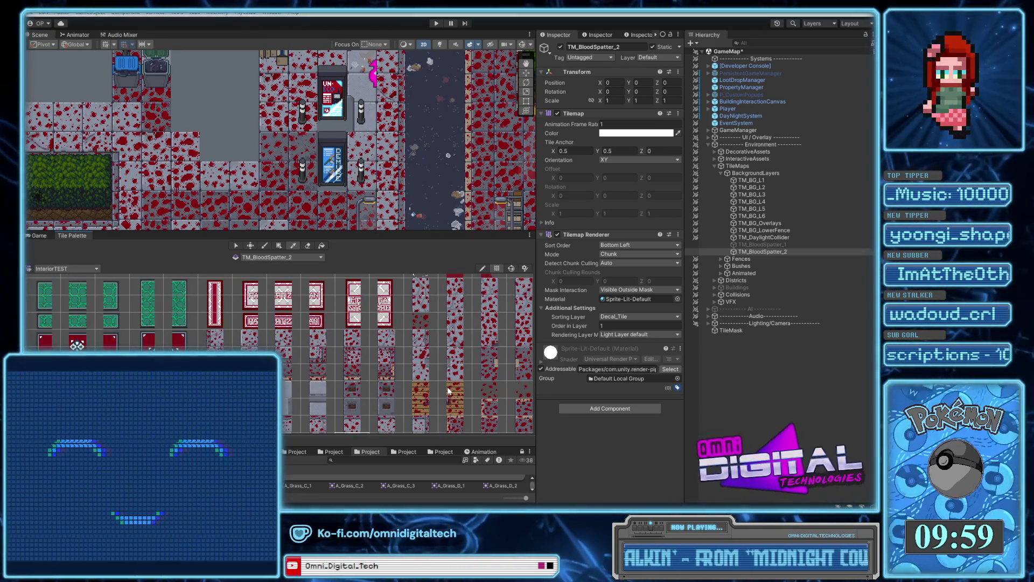
pyautogui.moveTo(448, 390); pyautogui.dragTo(448, 378)
pyautogui.click(421, 334)
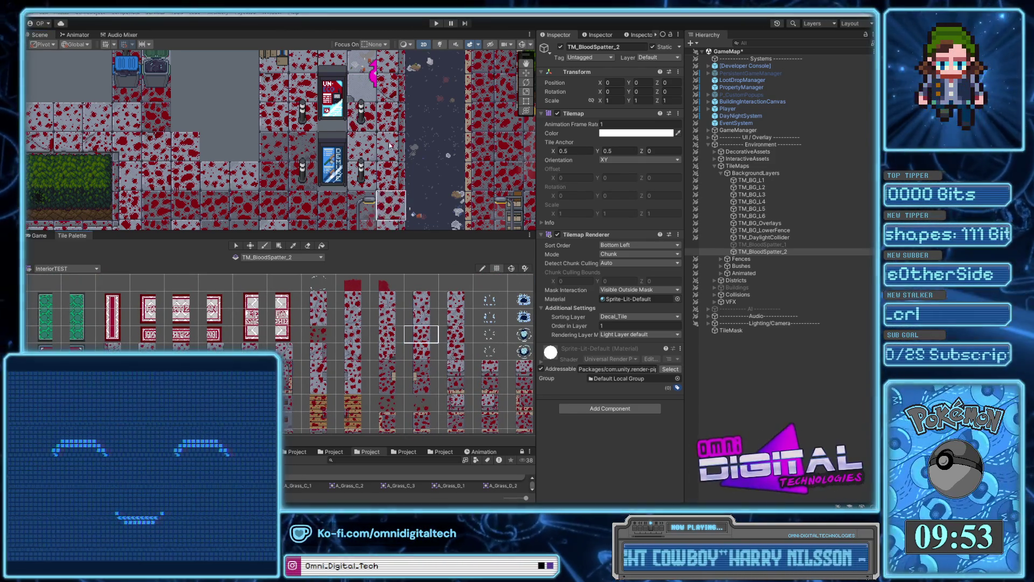
pyautogui.moveTo(393, 101); pyautogui.dragTo(410, 196)
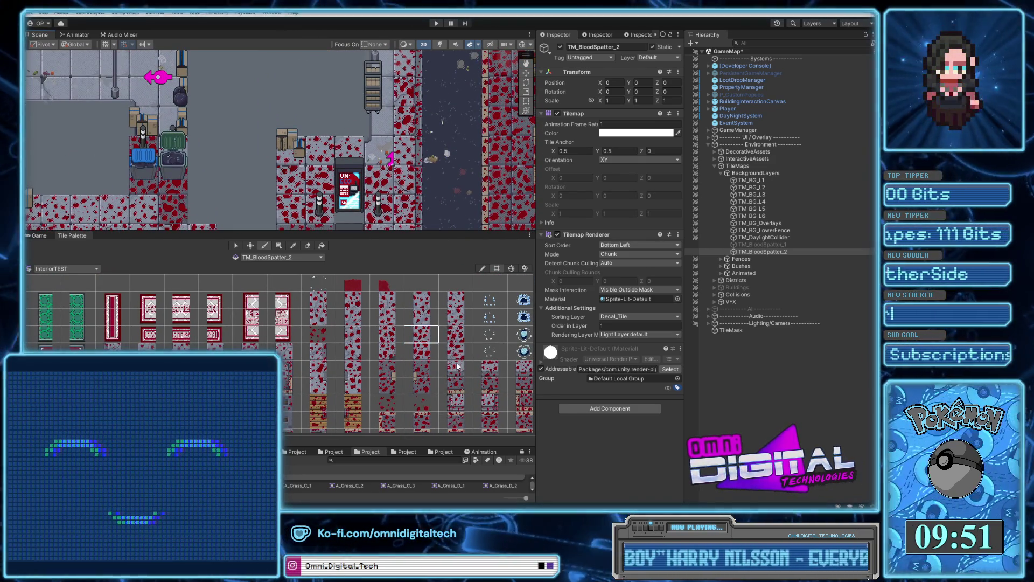
pyautogui.moveTo(458, 373); pyautogui.dragTo(442, 292)
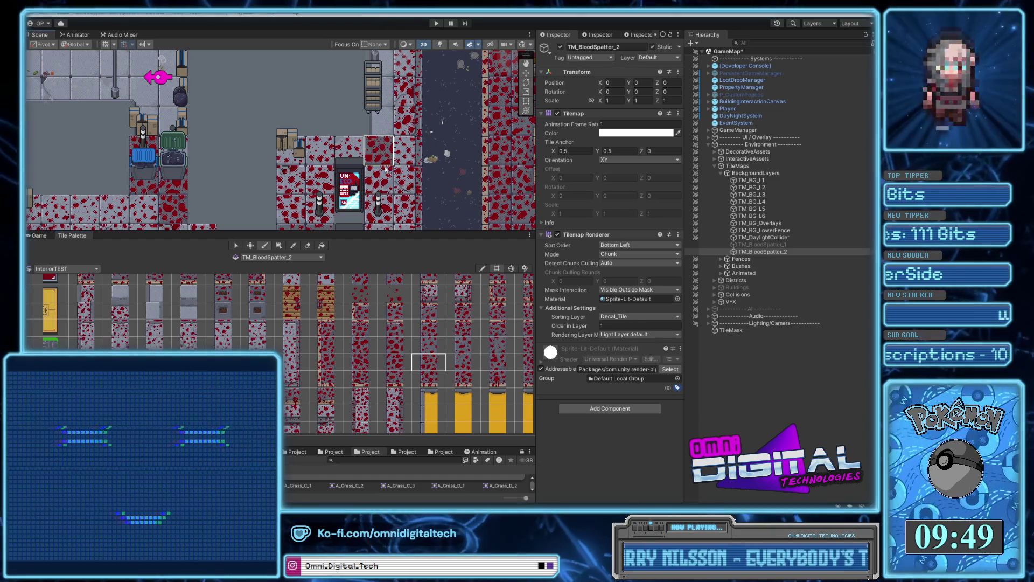
# Pan toward the construction site and paint spatter onto the pavement there.
pyautogui.press('i')
pyautogui.scroll(-5, 410, 192)
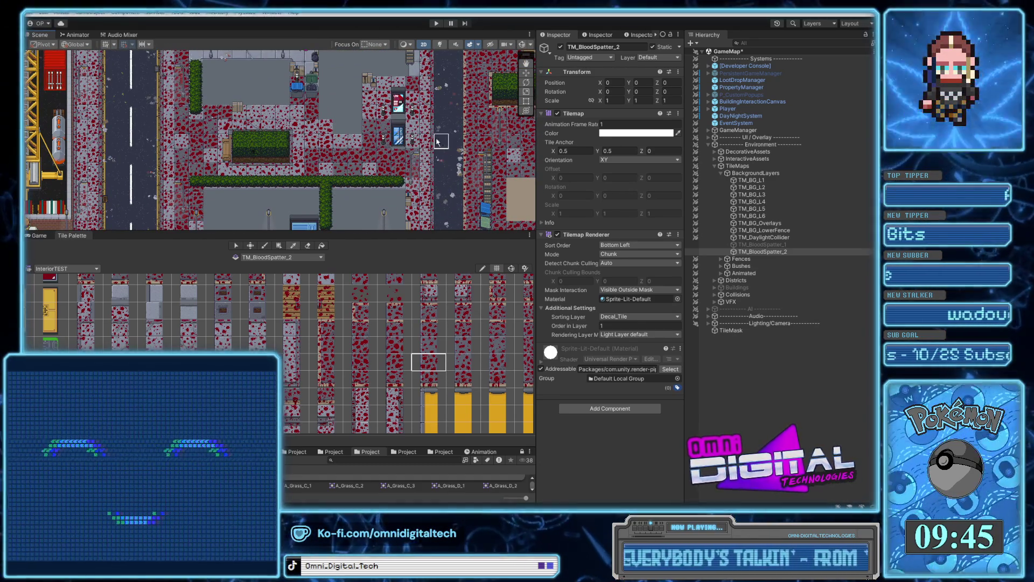
pyautogui.press('Down')
pyautogui.press('Down')
pyautogui.press('Down')
pyautogui.press('Up')
pyautogui.press('Up')
pyautogui.press('Up')
pyautogui.press('Left')
pyautogui.press('Left')
pyautogui.press('Left')
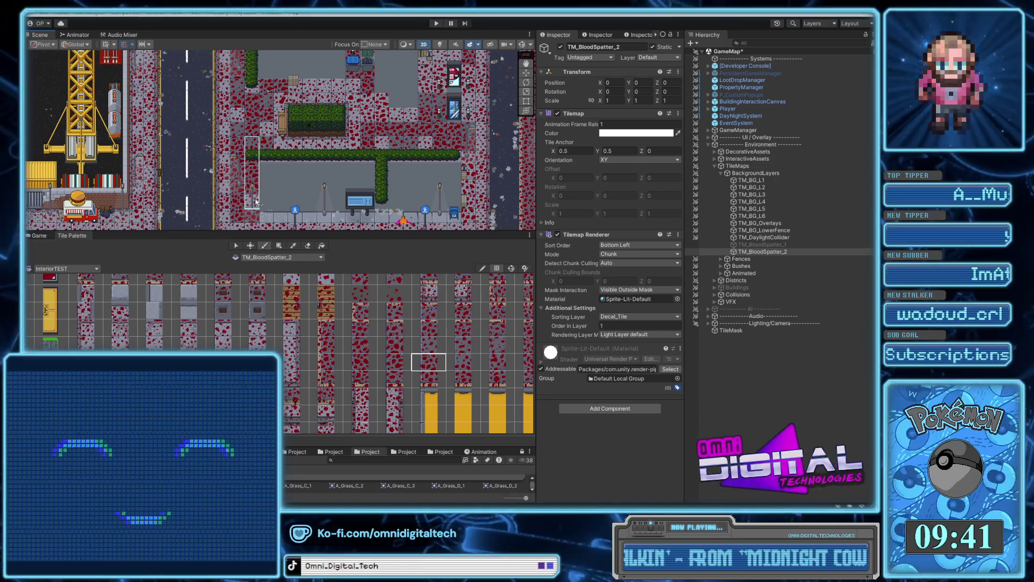
pyautogui.press('Up')
pyautogui.press('Up')
pyautogui.press('Up')
pyautogui.press('Right')
pyautogui.press('Right')
pyautogui.click(439, 135)
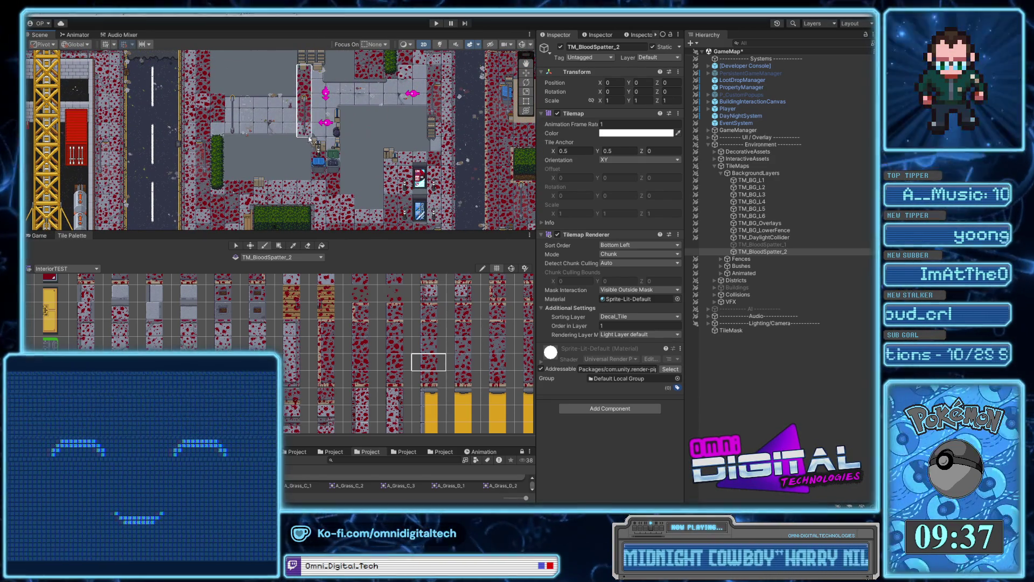
# Sample a row and a block of spatter tiles from the car park and paint with them.
pyautogui.click(293, 245)
pyautogui.press('Left')
pyautogui.press('Left')
pyautogui.press('Down')
pyautogui.moveTo(272, 173); pyautogui.dragTo(337, 178)
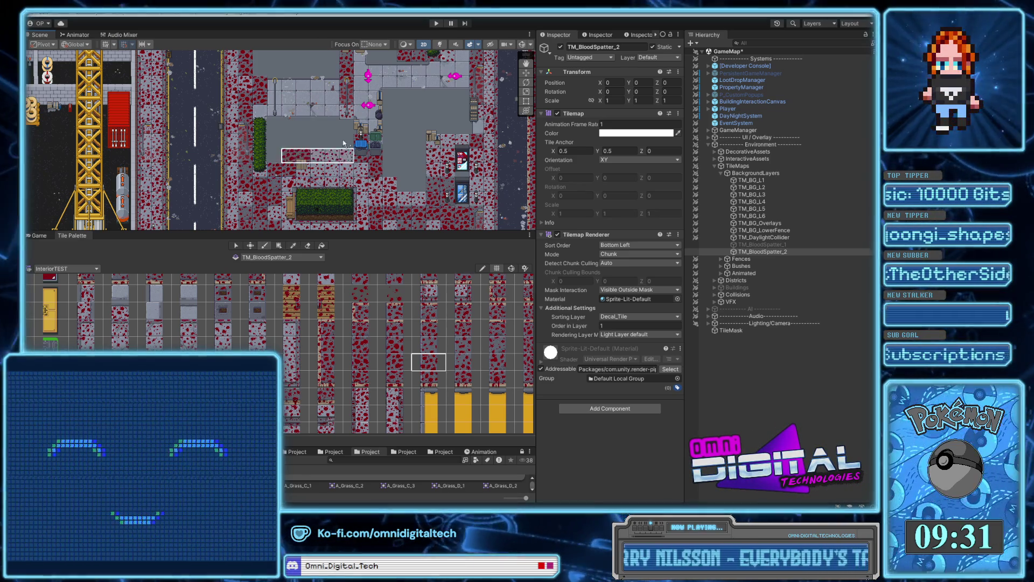
pyautogui.press('i')
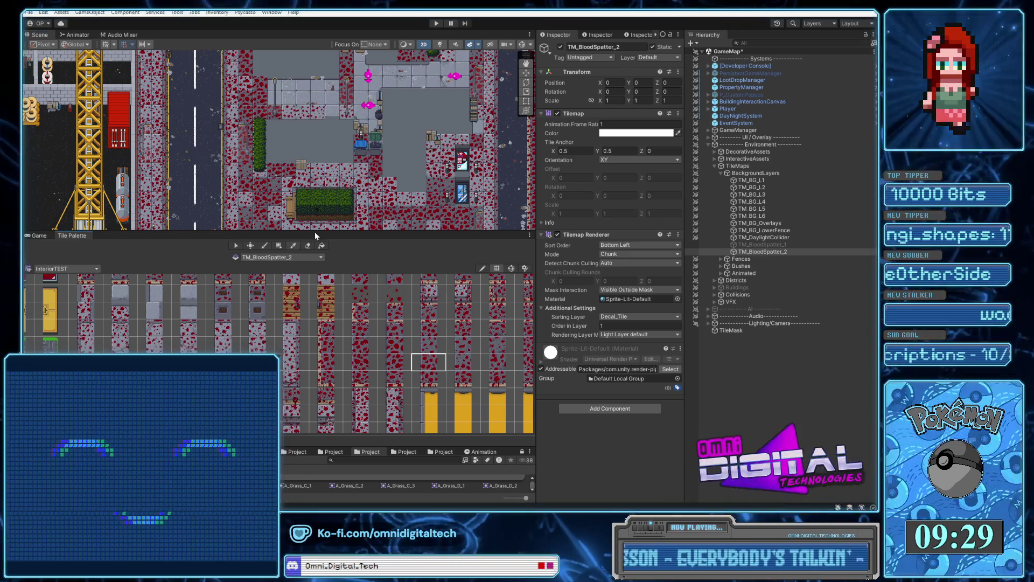
pyautogui.moveTo(371, 194); pyautogui.dragTo(413, 217)
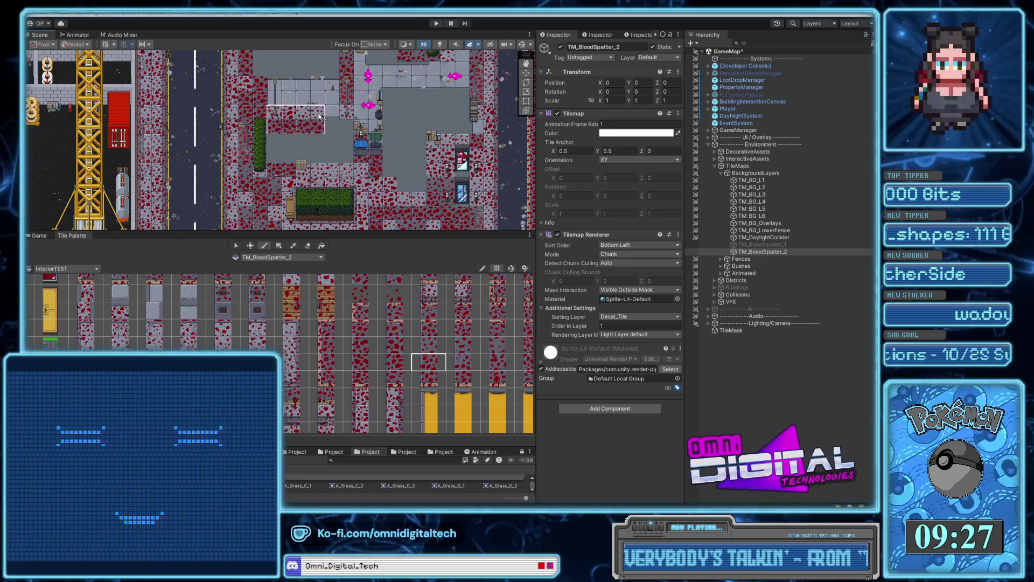
pyautogui.press('i')
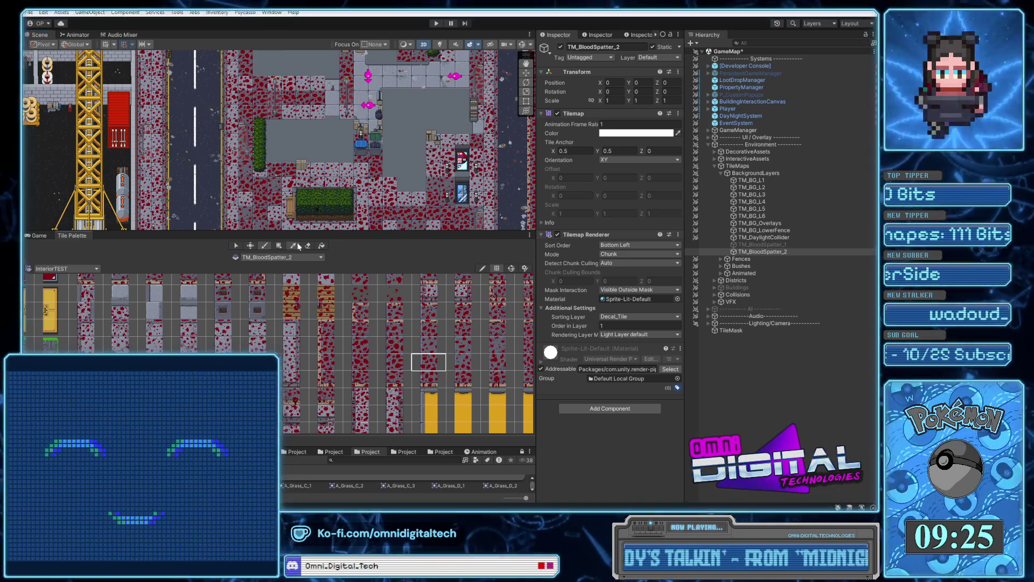
pyautogui.press('b')
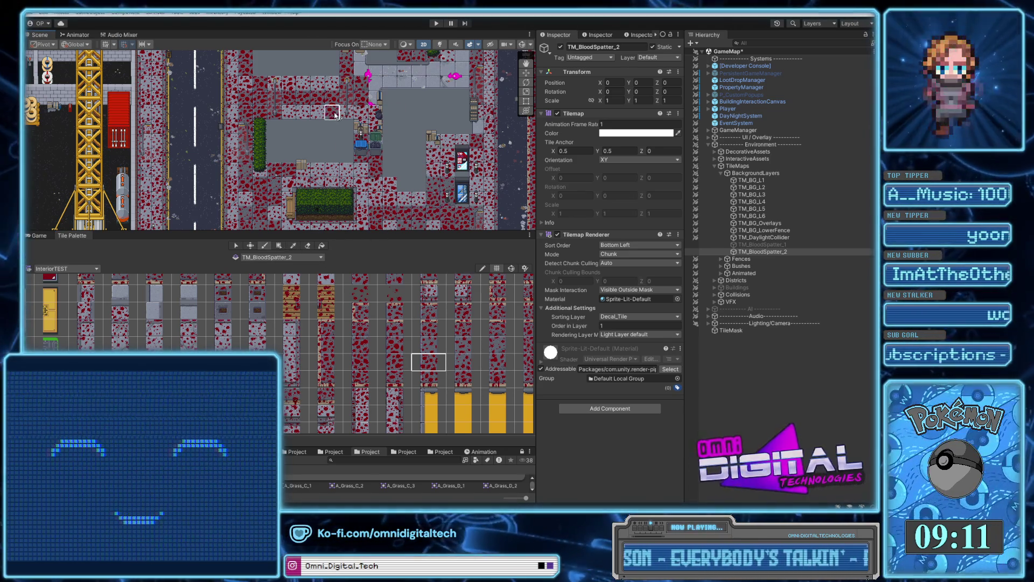
pyautogui.click(294, 246)
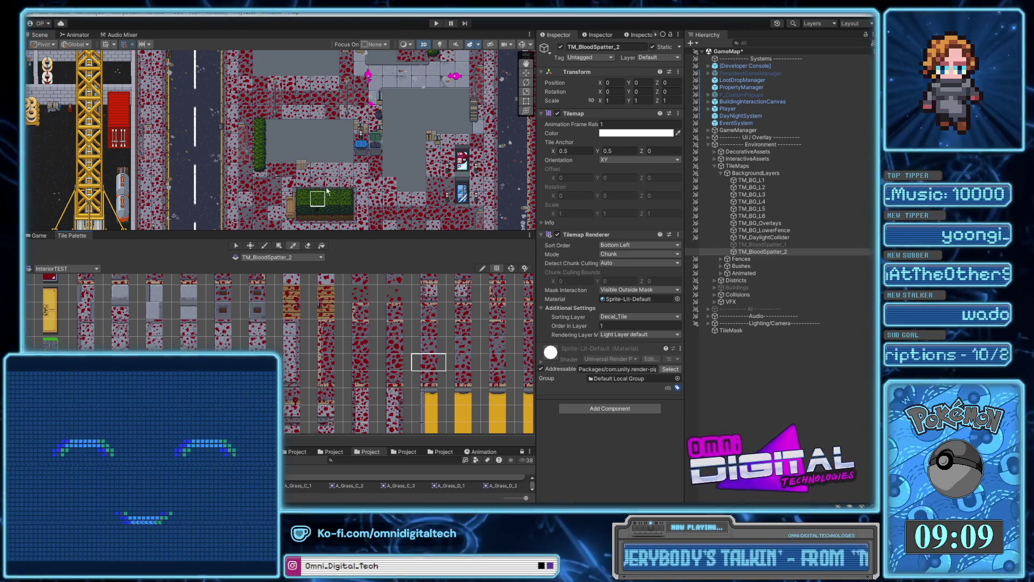
# Nudge the map view toward the hedge with the Paint Brush active.
pyautogui.moveTo(472, 176); pyautogui.dragTo(467, 123)
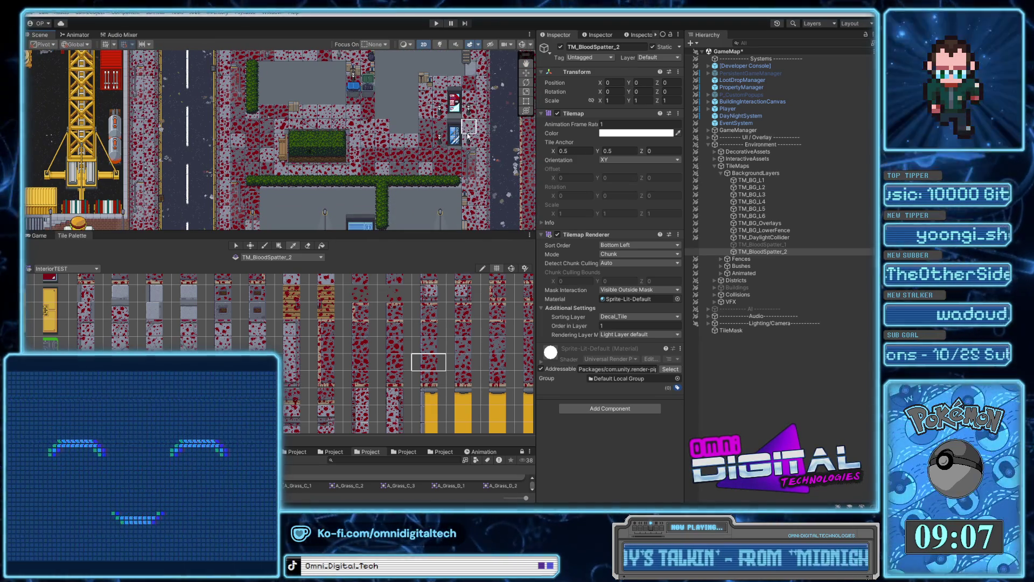
pyautogui.moveTo(461, 170); pyautogui.dragTo(459, 156)
pyautogui.scroll(-6, 458, 155)
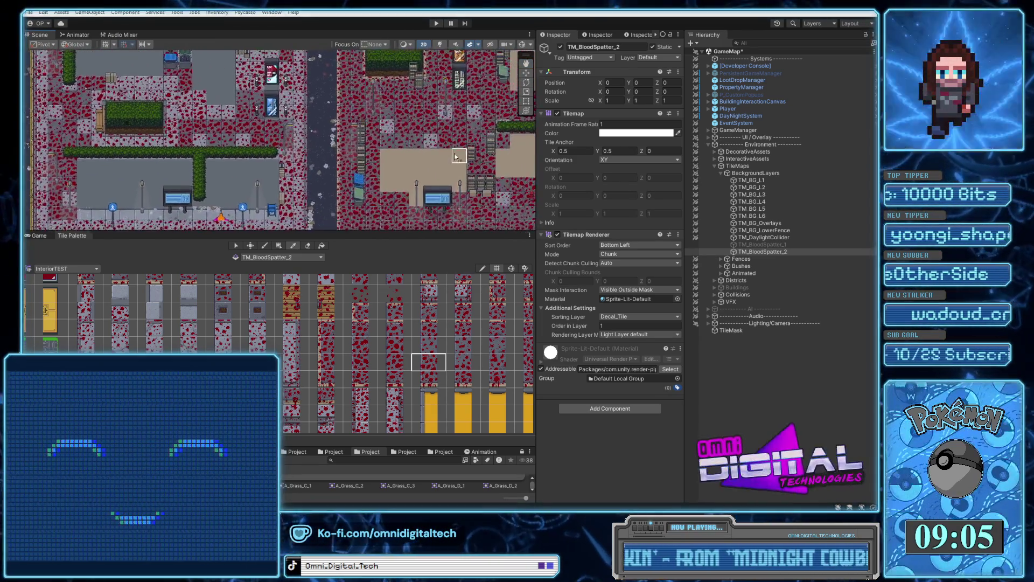
pyautogui.press('b')
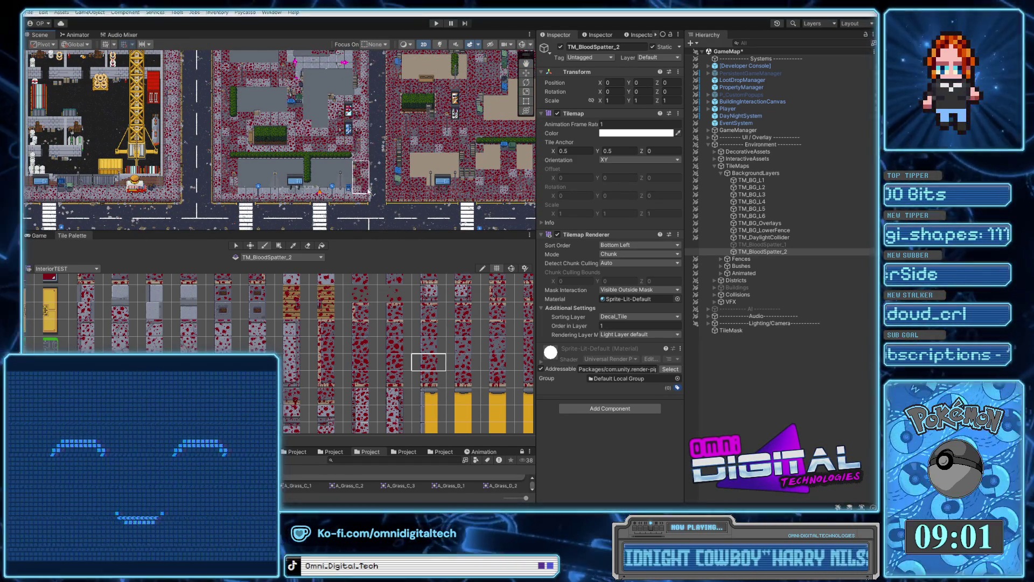
# Pick a splatter tile and a wider strip from the upper blocks, then enlarge the Project panel.
pyautogui.moveTo(381, 158); pyautogui.dragTo(382, 231)
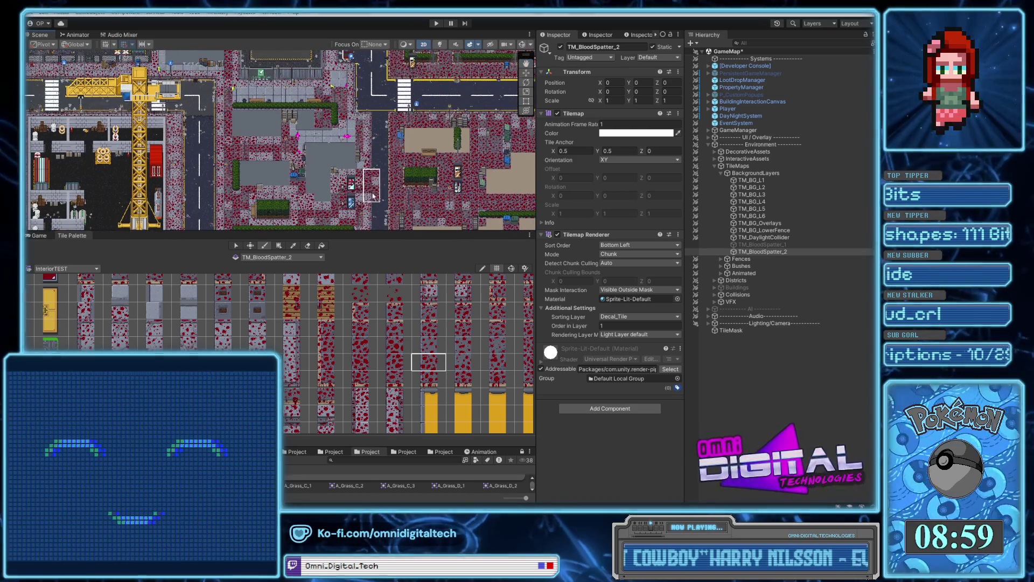
pyautogui.click(294, 246)
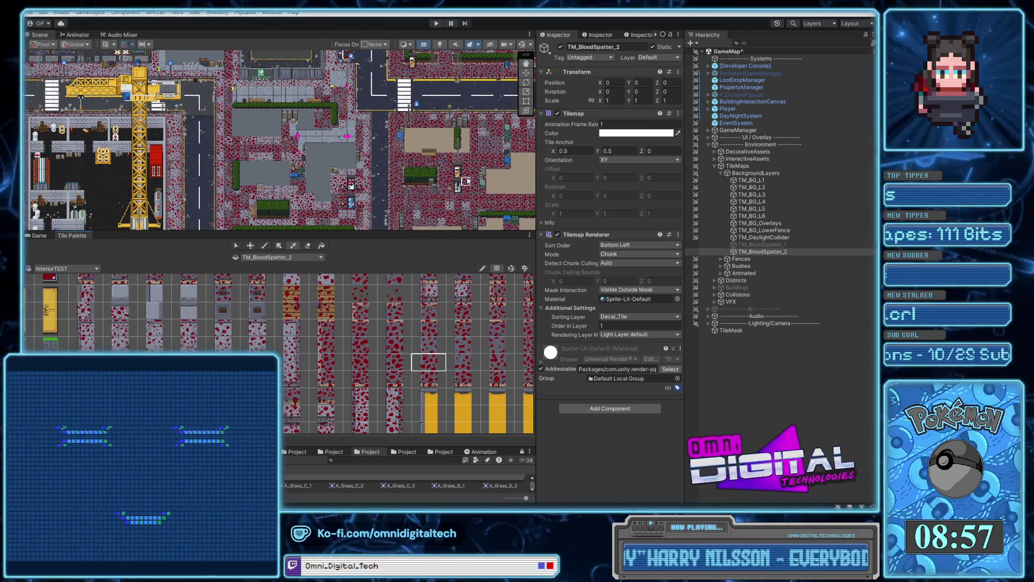
pyautogui.click(489, 156)
pyautogui.click(293, 246)
pyautogui.moveTo(491, 166); pyautogui.dragTo(510, 165)
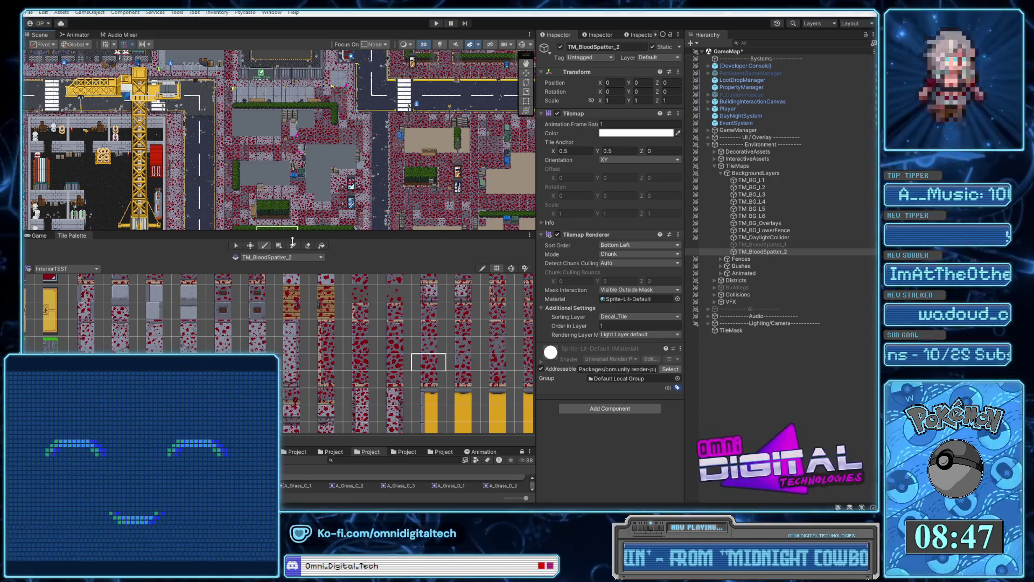
pyautogui.click(294, 246)
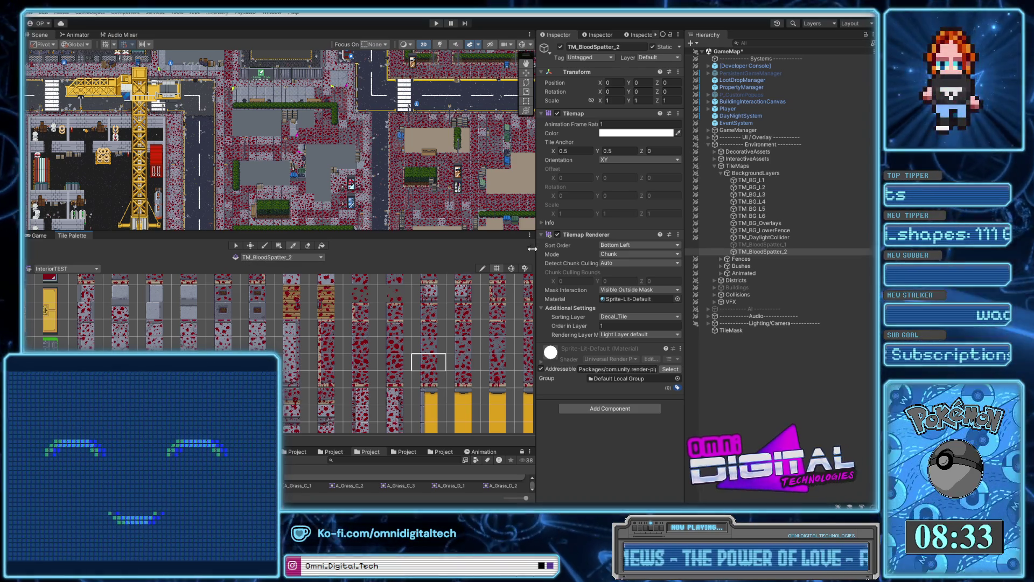
pyautogui.moveTo(512, 446); pyautogui.dragTo(510, 289)
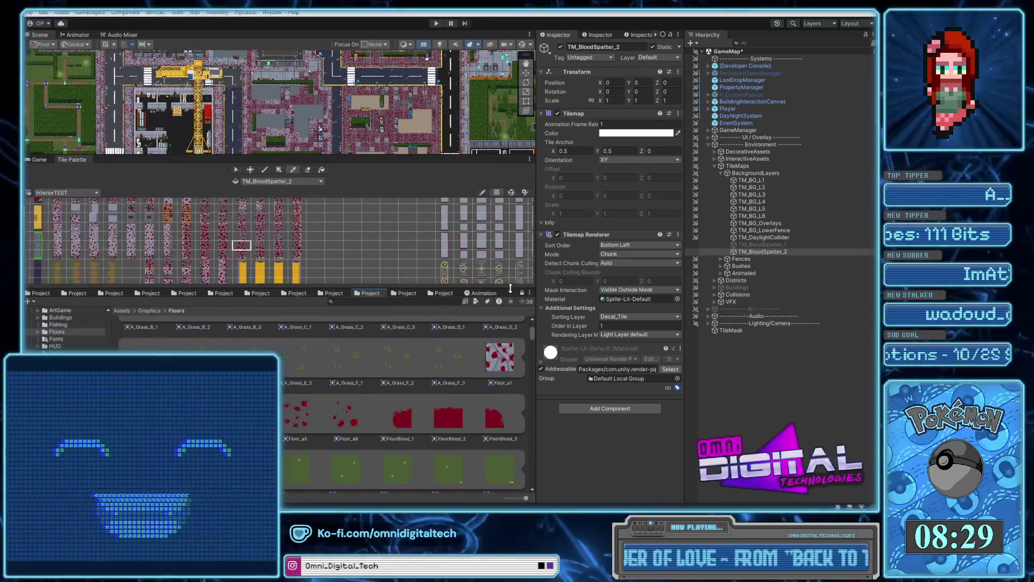
# Enlarge the Scene view of the blood-spattered city map, then switch to the Drive browser.
pyautogui.moveTo(477, 159); pyautogui.dragTo(472, 266)
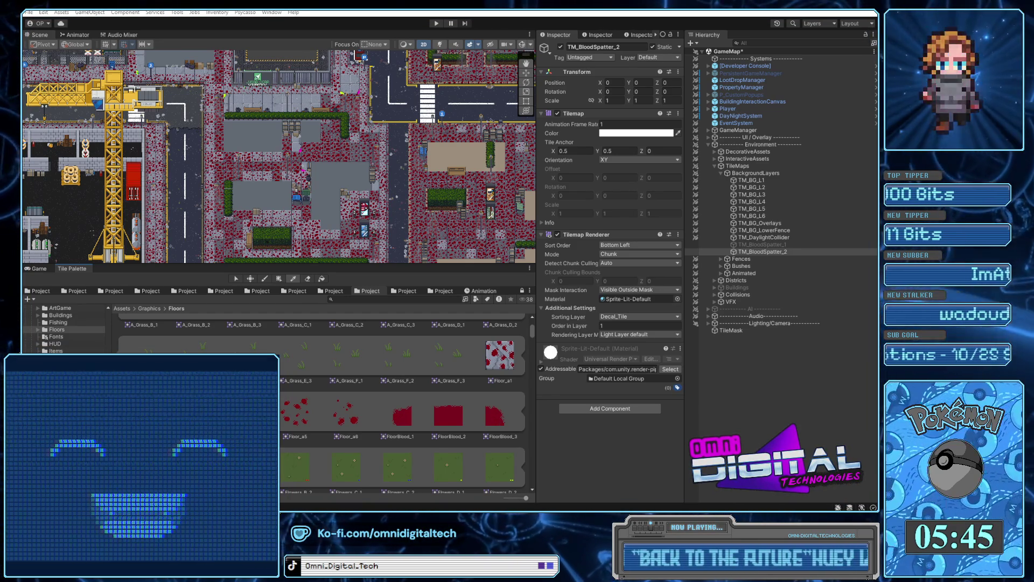
pyautogui.hotkey('alt', 'Tab')
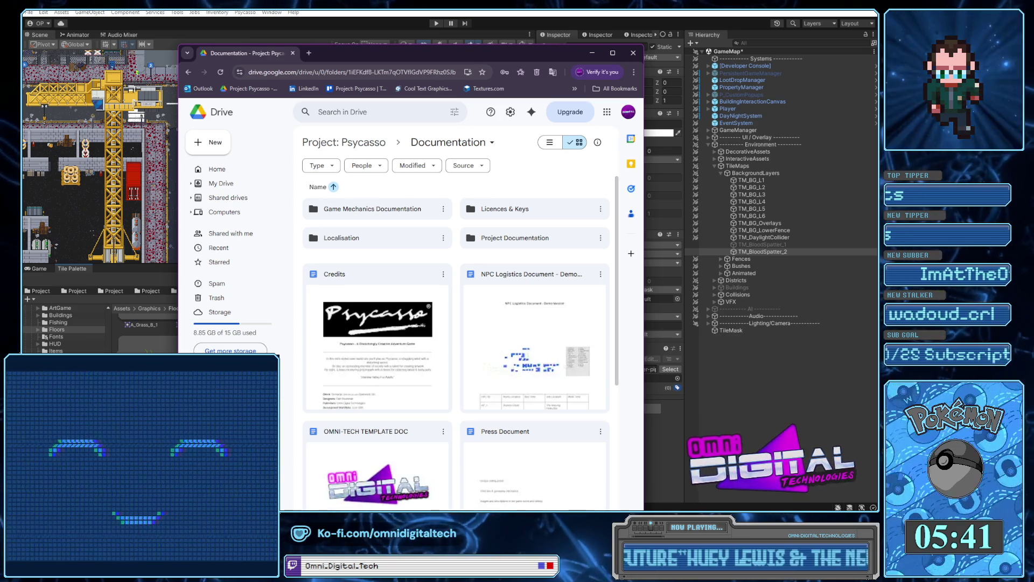
# Maximize the Drive window and open the Game Mechanics Documentation folder.
pyautogui.click(612, 53)
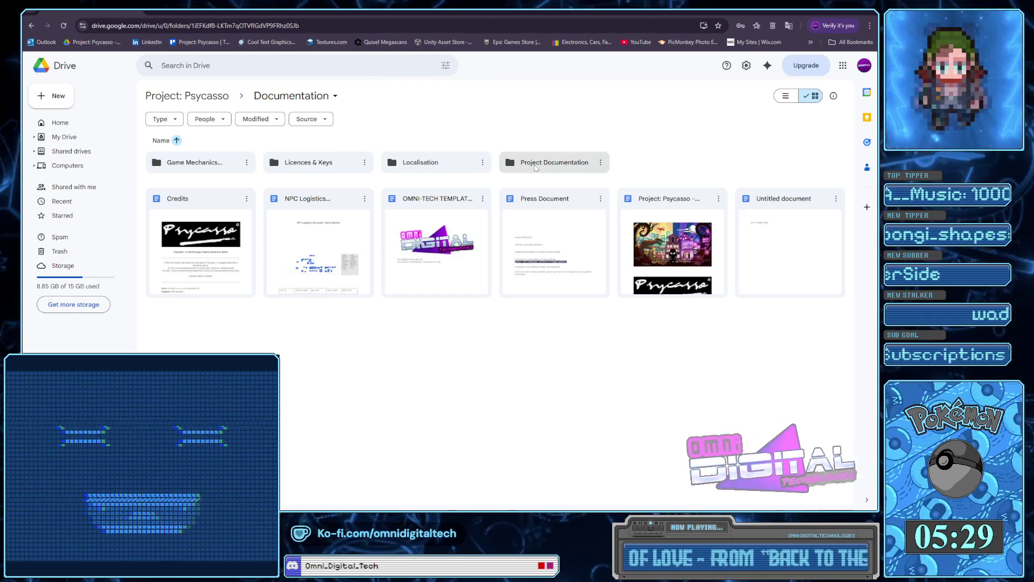
pyautogui.click(230, 167)
pyautogui.doubleClick(230, 167)
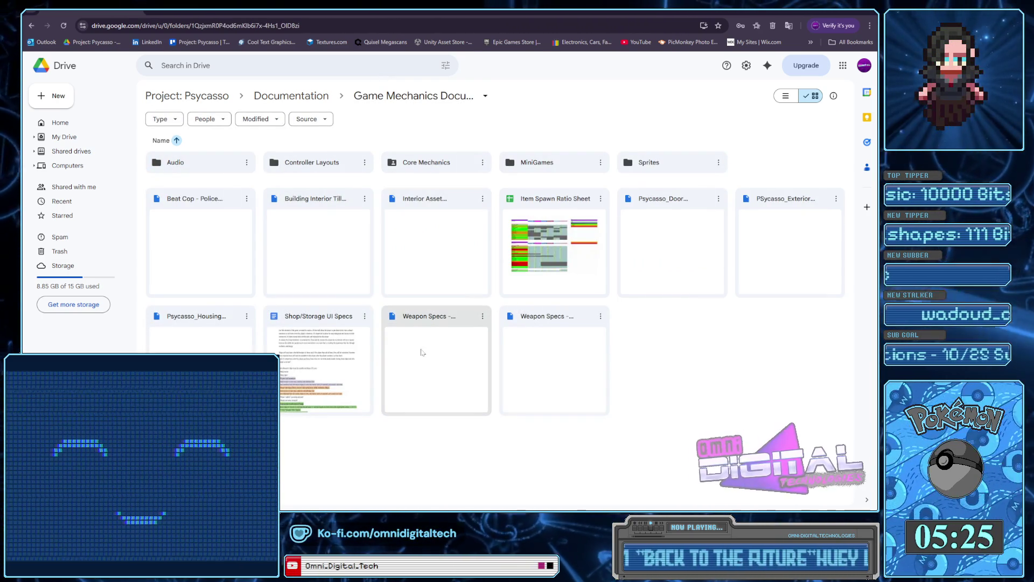
# Try previewing the Weapon Specs file, then open the Core Mechanics folder instead.
pyautogui.click(460, 324)
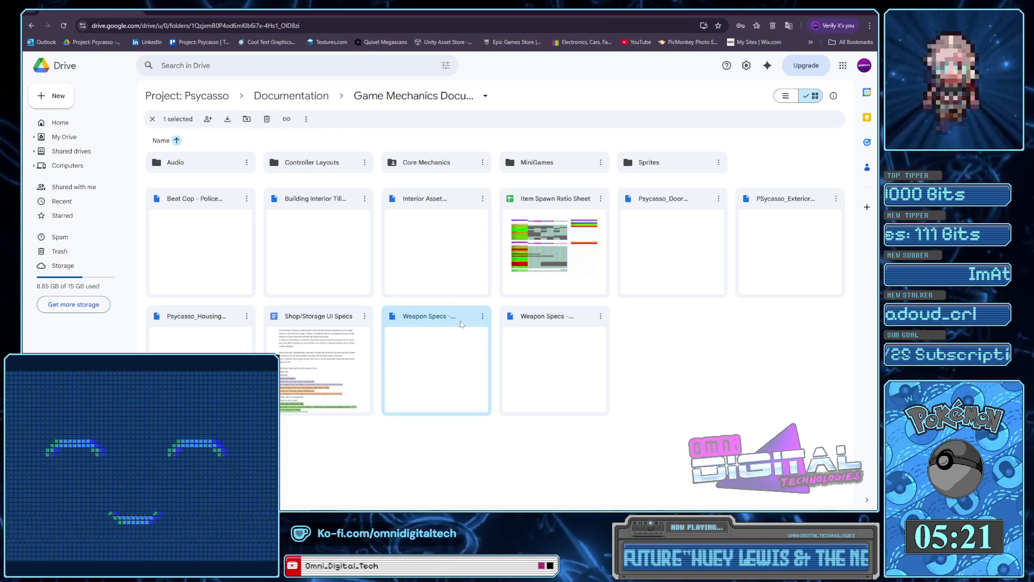
pyautogui.doubleClick(462, 323)
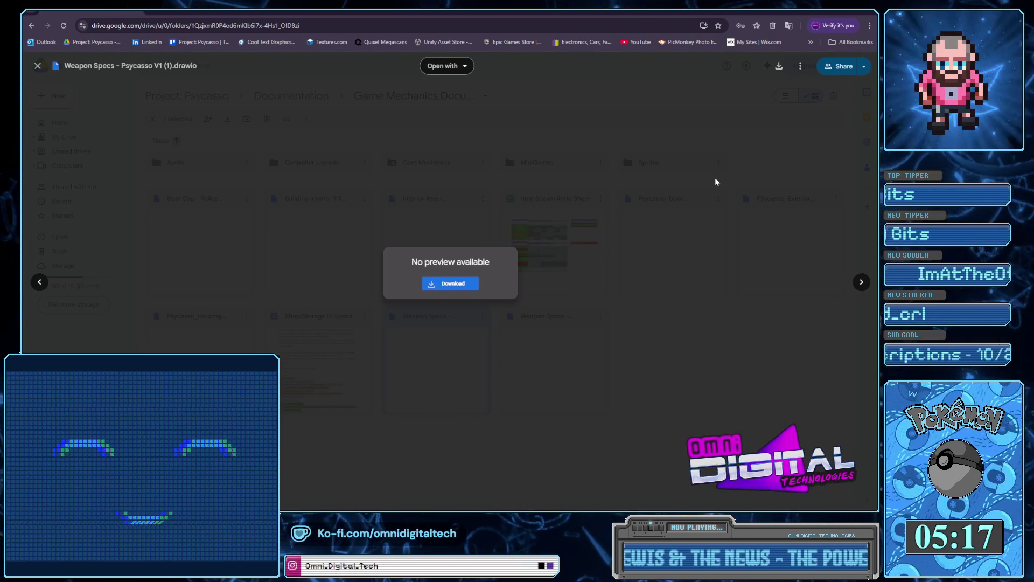
pyautogui.press('Escape')
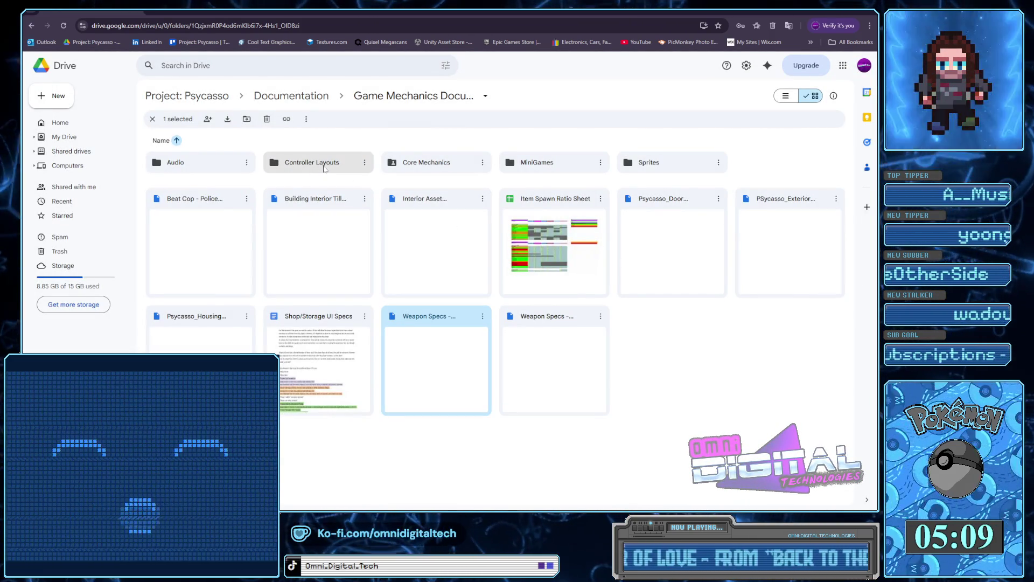
pyautogui.click(449, 170)
pyautogui.doubleClick(449, 172)
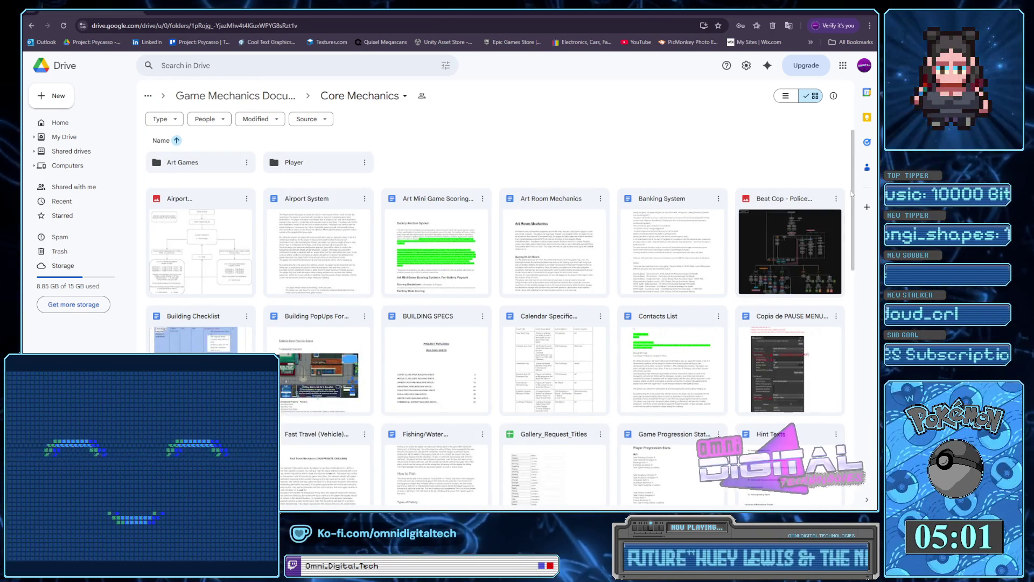
# Preview Weapon Specs - Psycasso V1.drawio.png and scroll to its Traps & Dangerous Animals section.
pyautogui.scroll(-1, 856, 195)
pyautogui.doubleClick(476, 325)
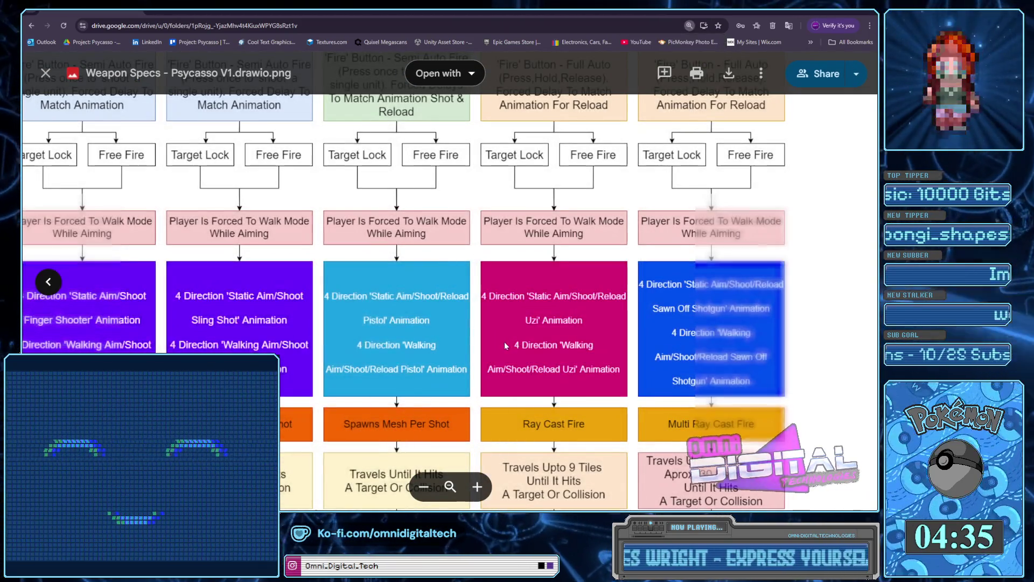
pyautogui.scroll(-1, 502, 343)
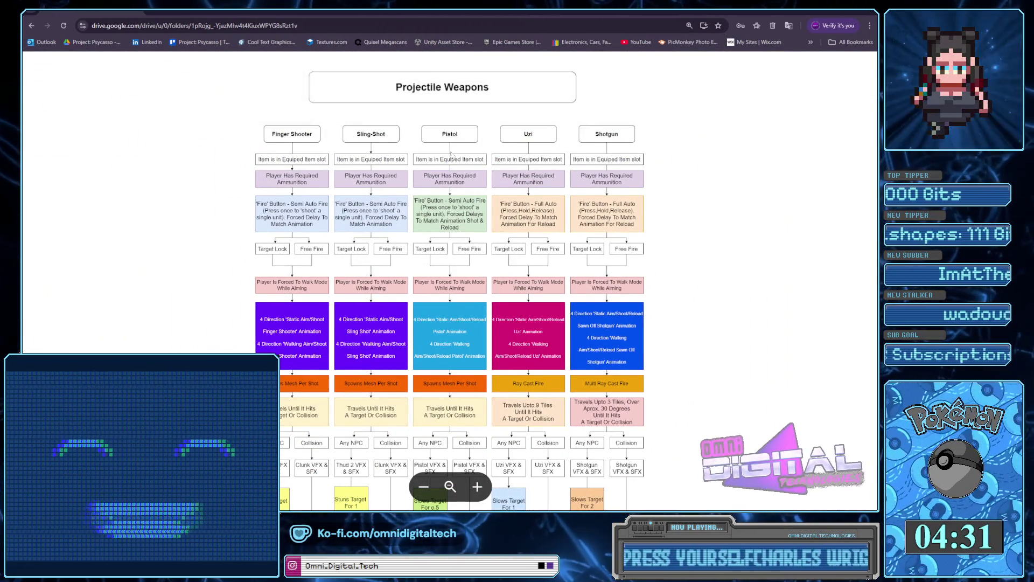
pyautogui.scroll(-2, 436, 218)
pyautogui.scroll(2, 437, 218)
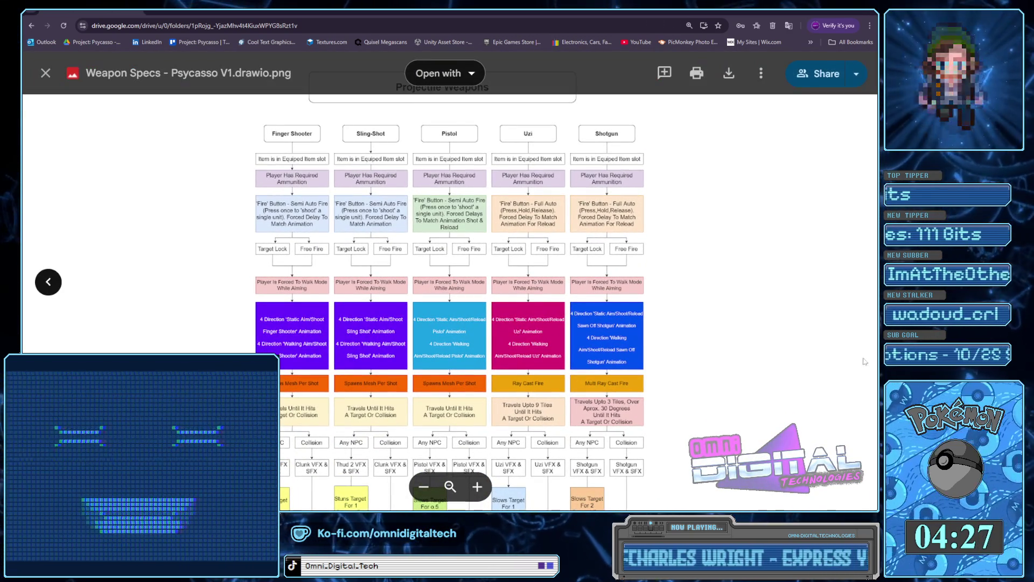
pyautogui.scroll(5, 589, 302)
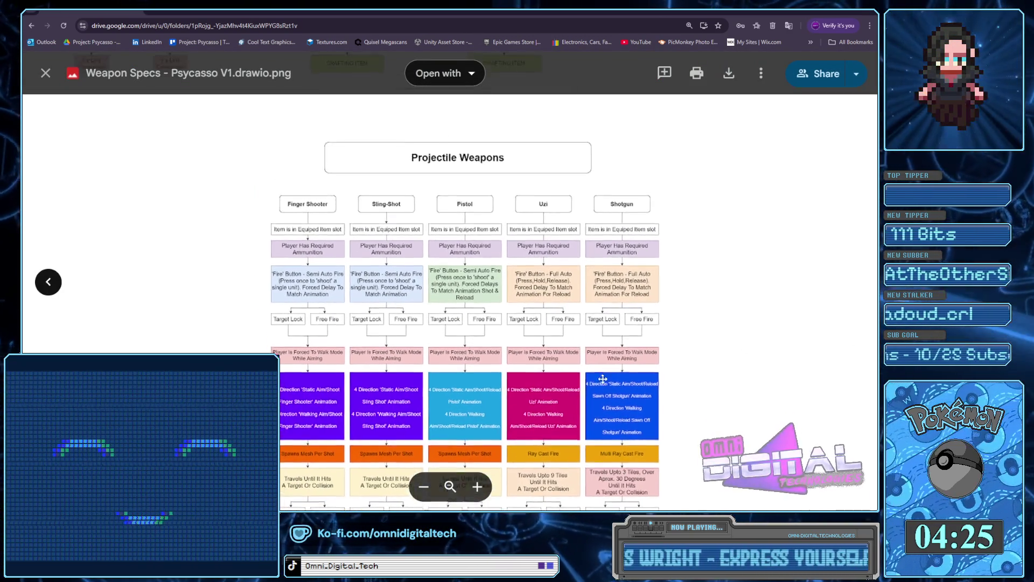
pyautogui.scroll(4, 588, 250)
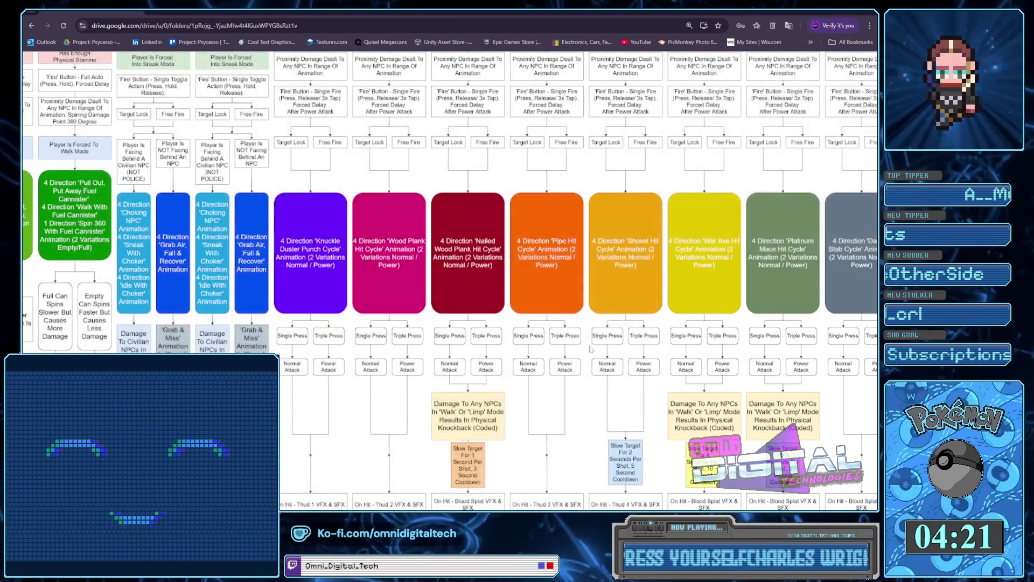
pyautogui.scroll(3, 582, 339)
pyautogui.scroll(-10, 576, 326)
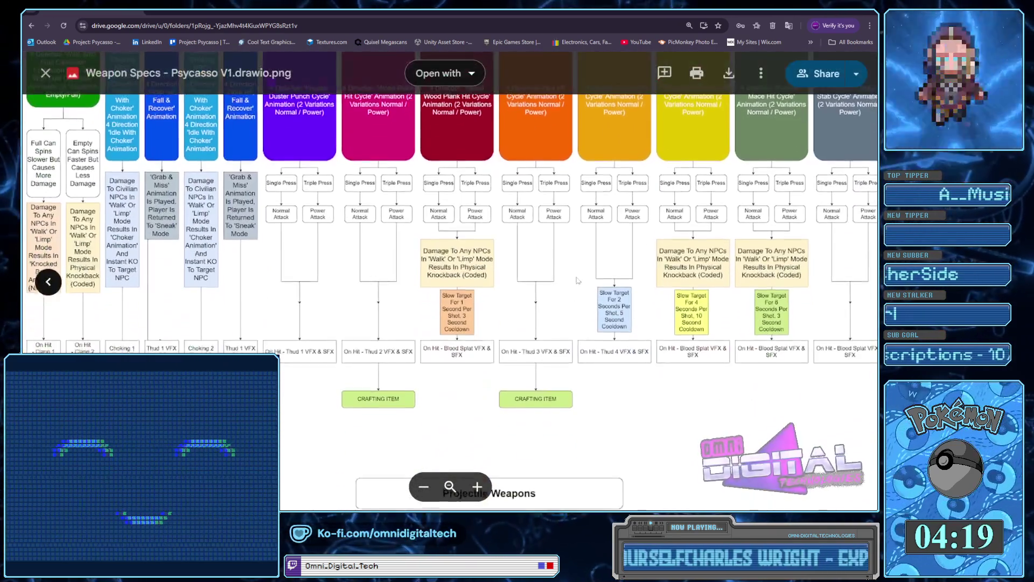
pyautogui.scroll(-8, 591, 277)
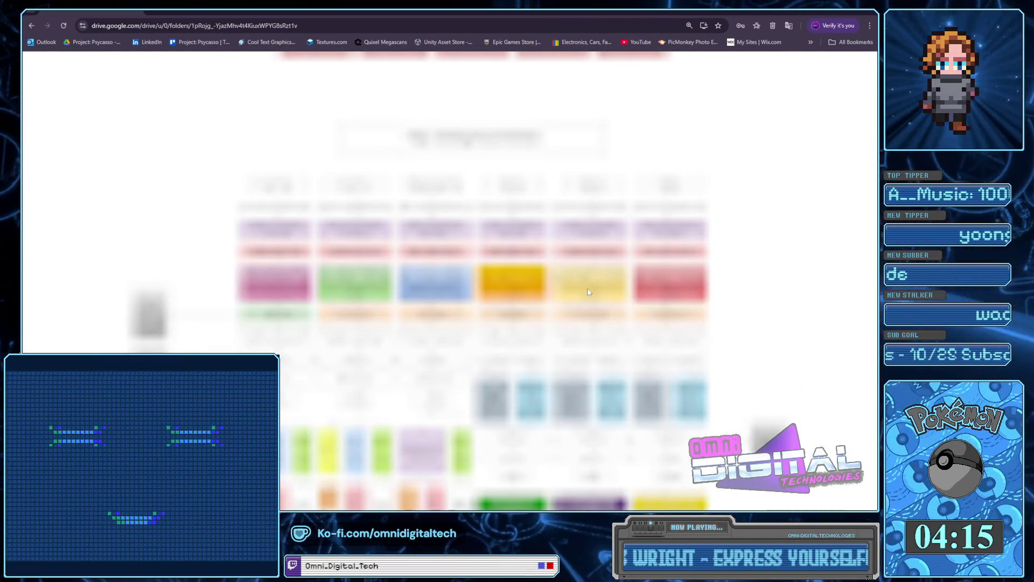
pyautogui.scroll(3, 565, 318)
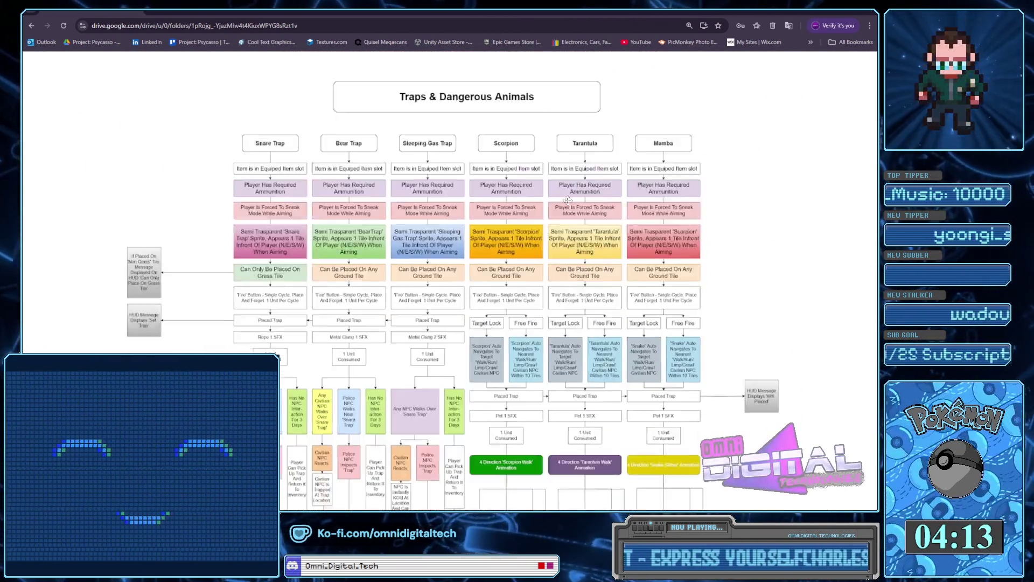
pyautogui.scroll(3, 561, 330)
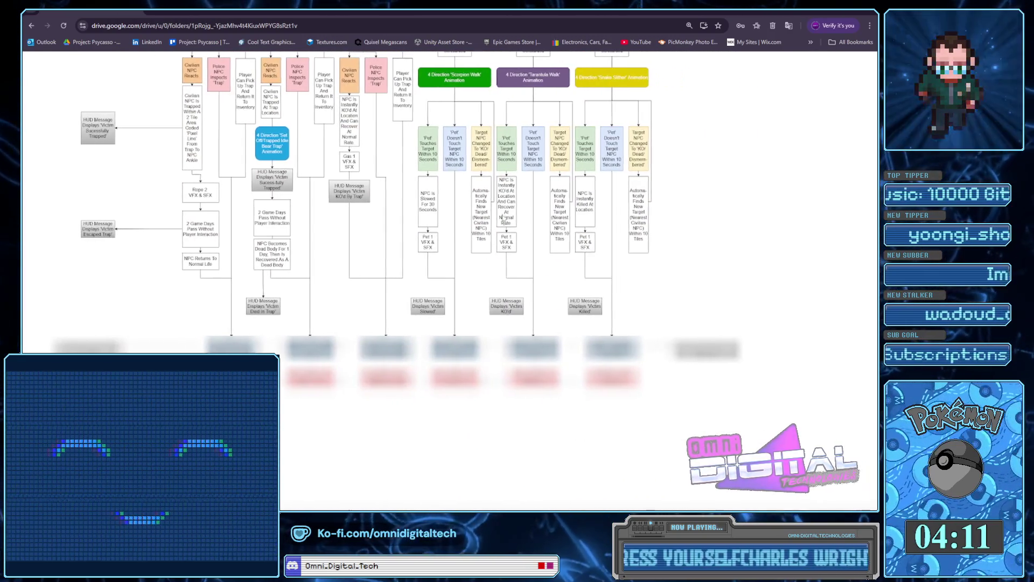
pyautogui.scroll(10, 531, 215)
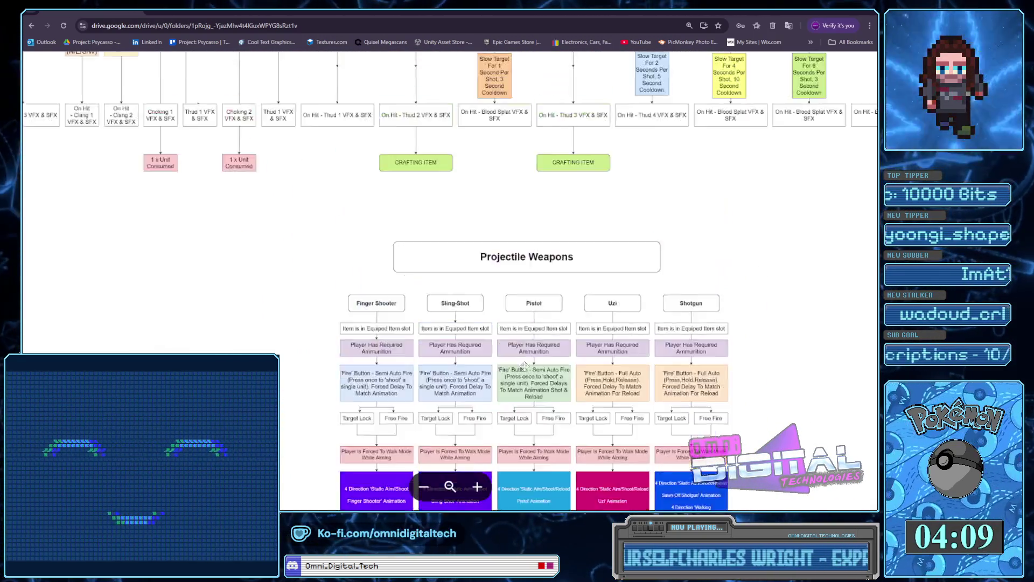
pyautogui.scroll(10, 519, 233)
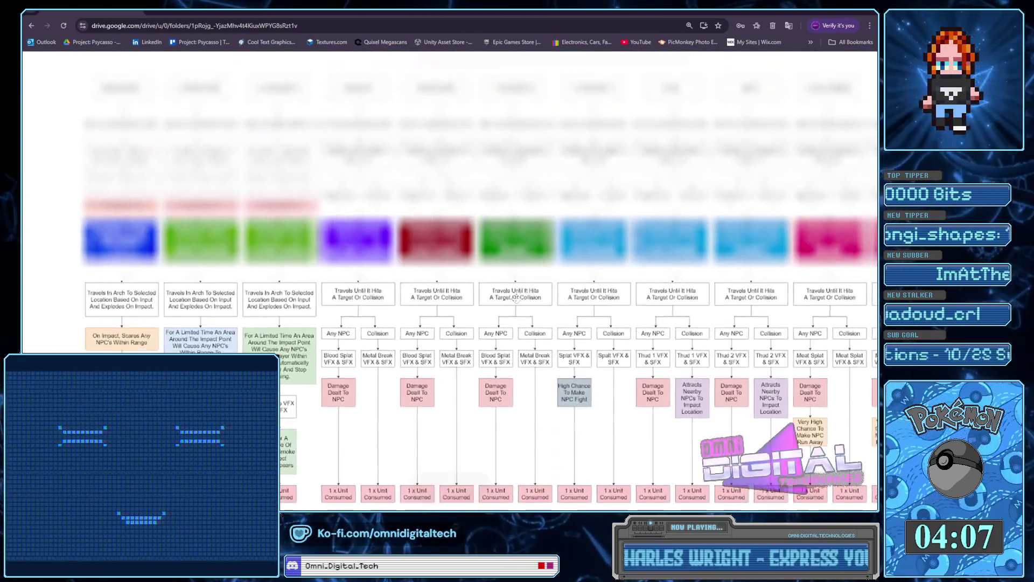
pyautogui.hscroll(3, 515, 298)
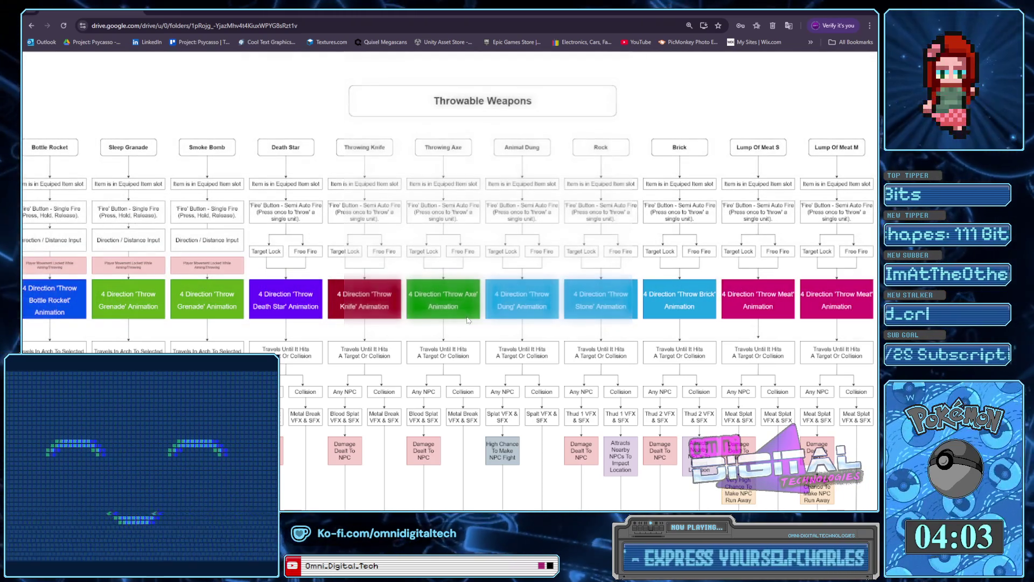
pyautogui.hscroll(-2, 474, 317)
pyautogui.hscroll(-2, 474, 316)
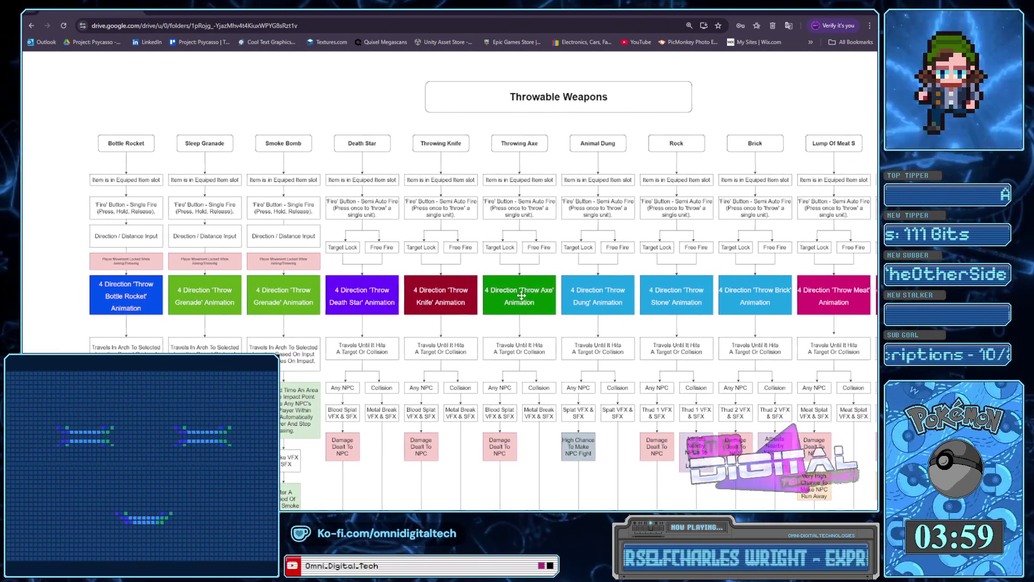
pyautogui.hscroll(8, 546, 298)
pyautogui.hscroll(1, 539, 293)
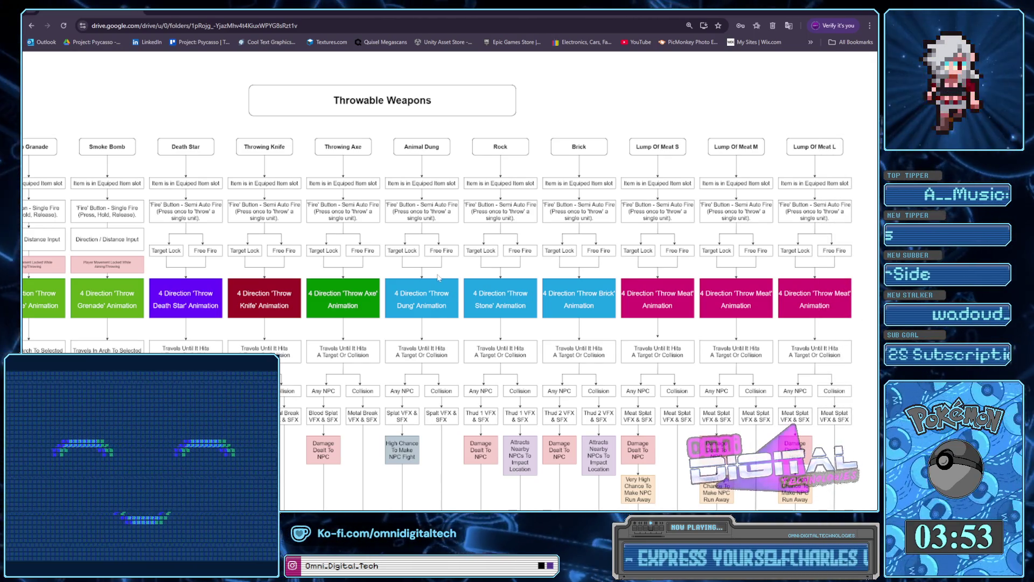
pyautogui.hscroll(3, 398, 286)
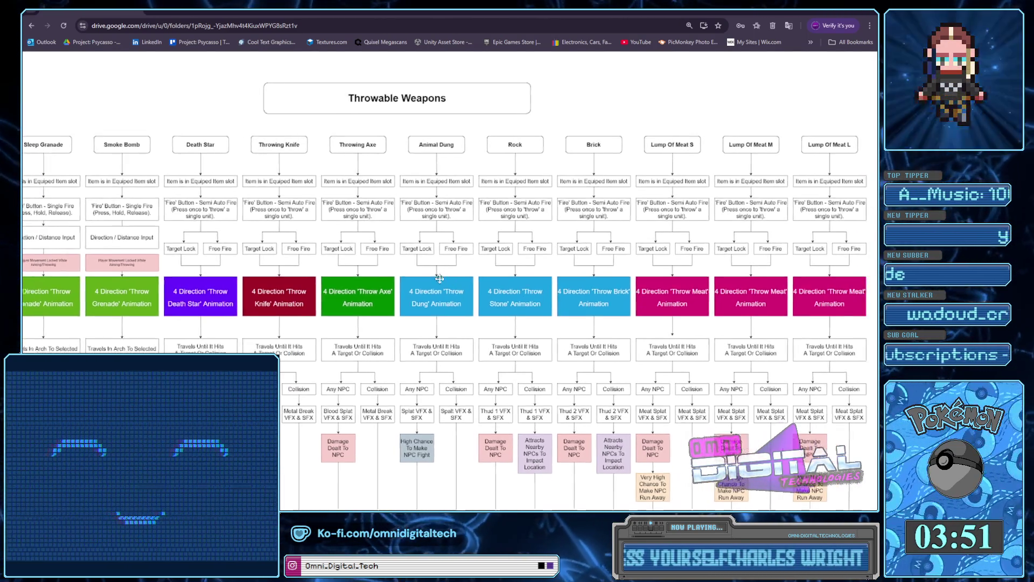
pyautogui.moveTo(360, 296); pyautogui.dragTo(452, 264)
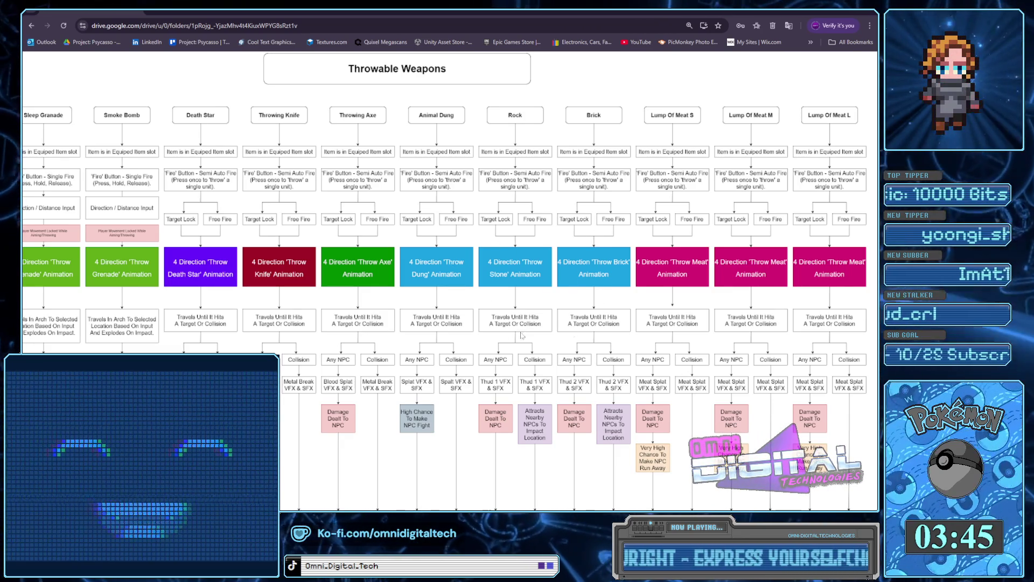
pyautogui.moveTo(806, 154)
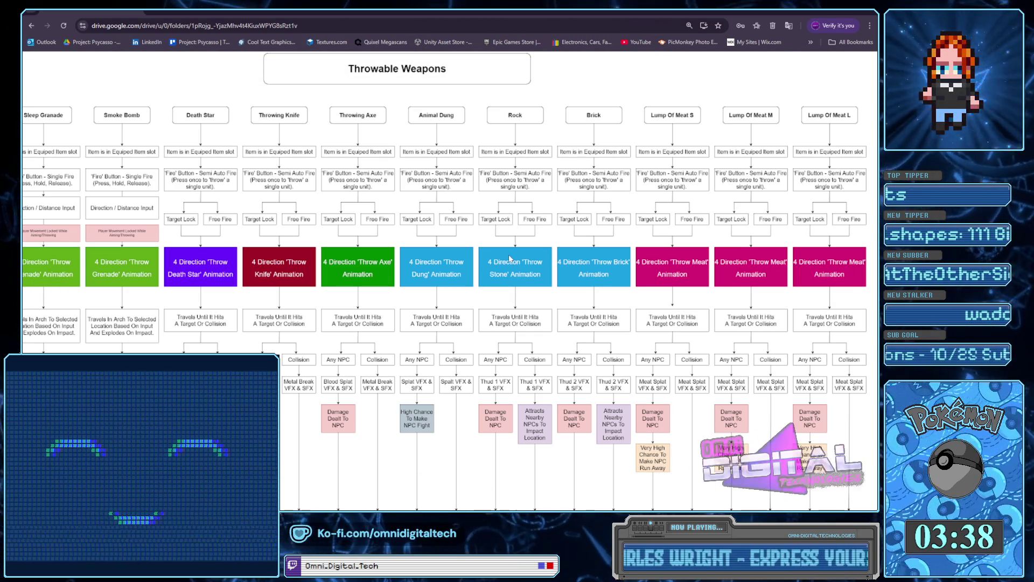
pyautogui.scroll(-3, 491, 235)
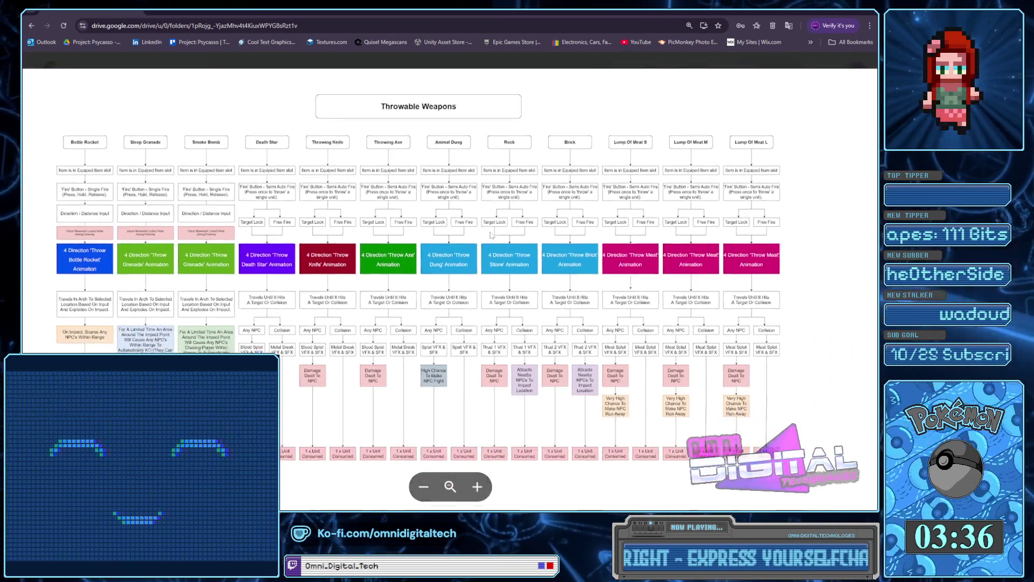
pyautogui.moveTo(398, 205); pyautogui.dragTo(422, 209)
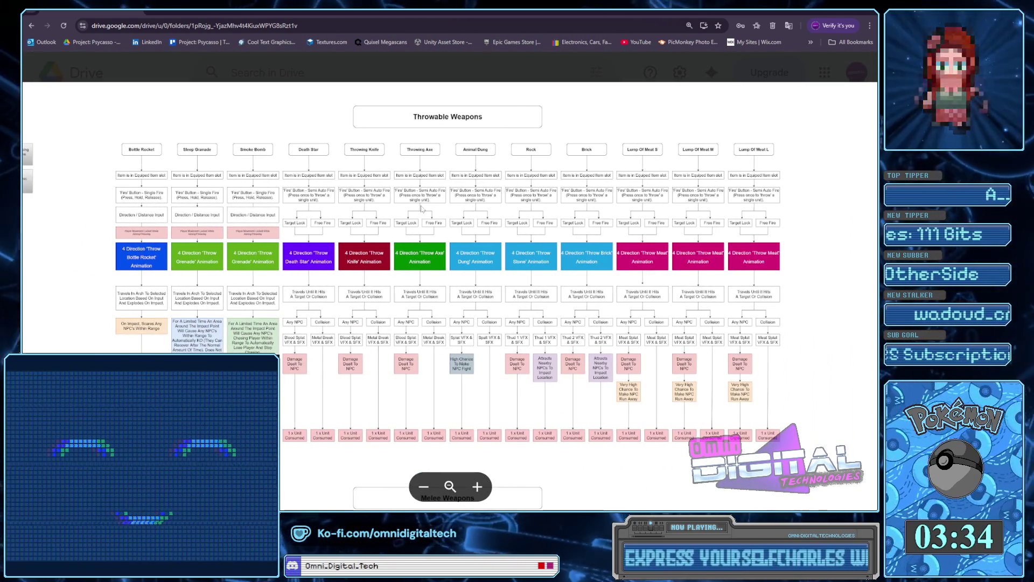
pyautogui.scroll(3, 422, 209)
pyautogui.scroll(-1, 422, 209)
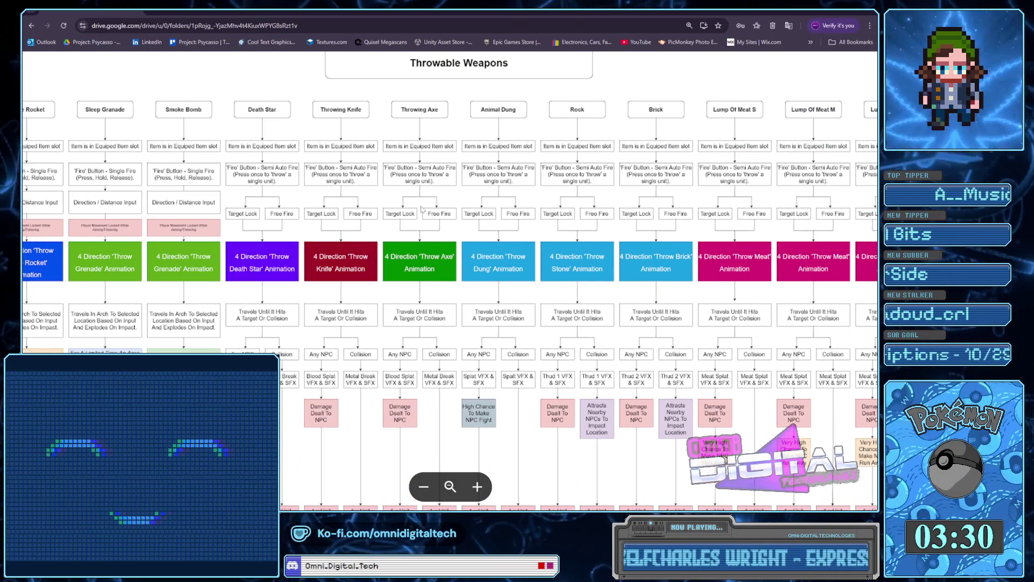
pyautogui.scroll(-1, 422, 209)
pyautogui.scroll(2, 422, 209)
pyautogui.scroll(-1, 422, 209)
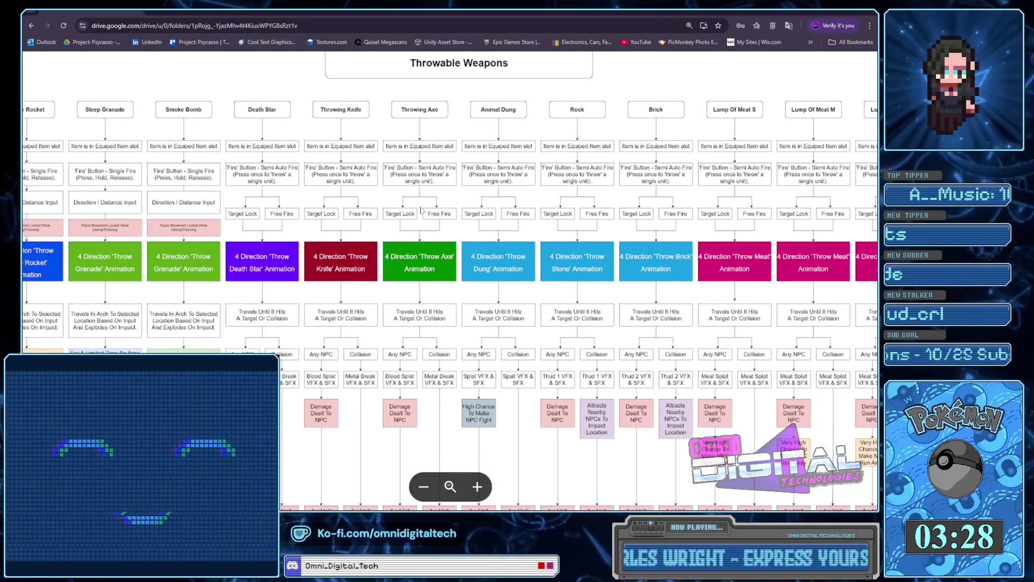
pyautogui.scroll(1, 422, 210)
pyautogui.scroll(-1, 422, 210)
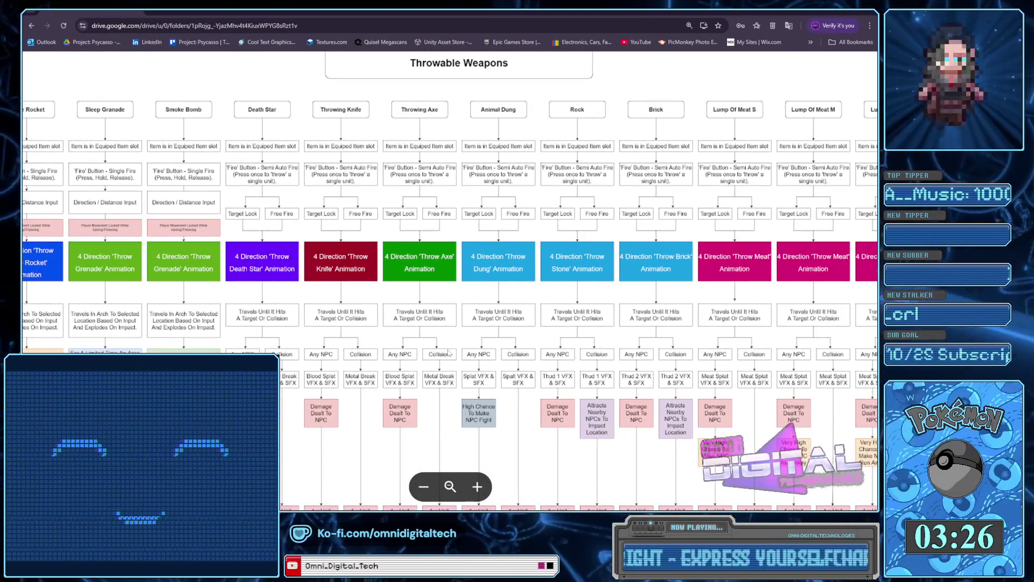
pyautogui.scroll(-4, 430, 476)
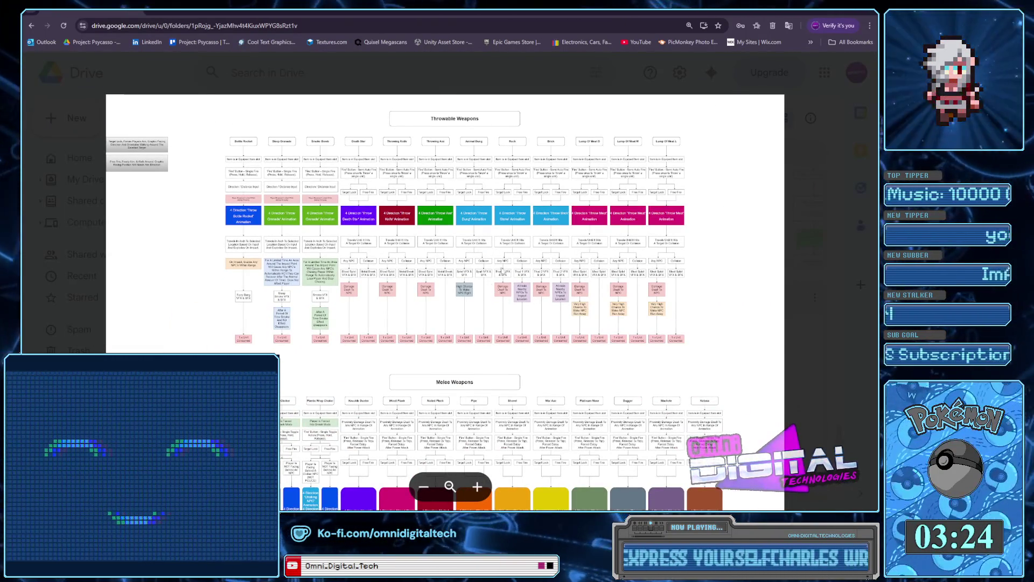
pyautogui.scroll(3, 523, 248)
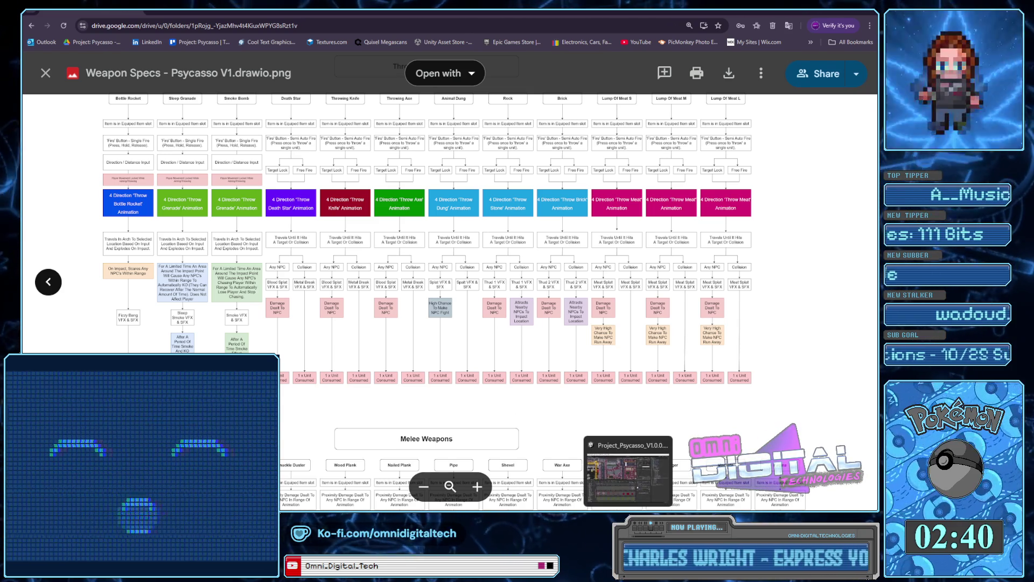
pyautogui.click(615, 506)
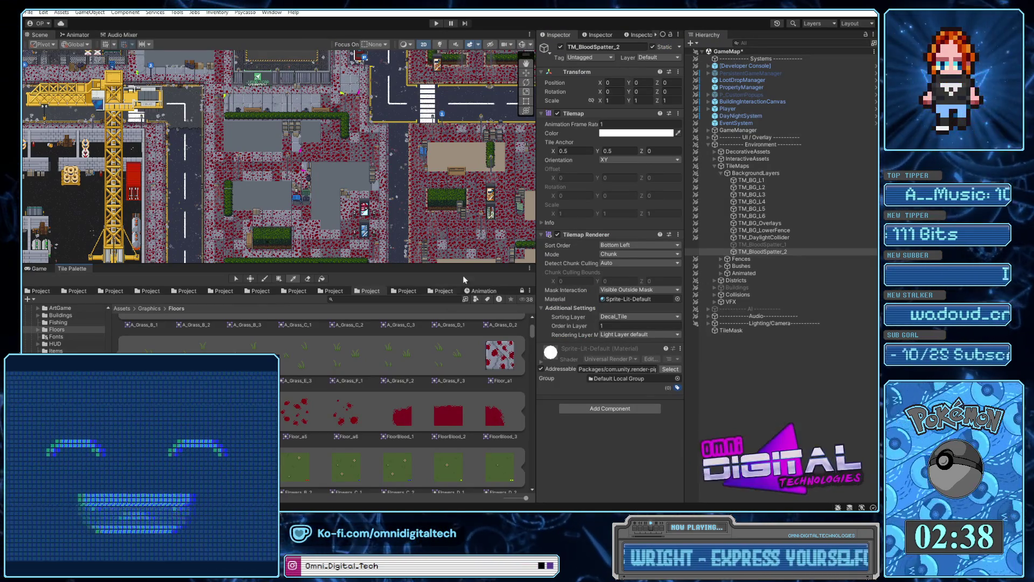
# Replace the Project search with 'brick' and inspect the Brick equippable item definition.
pyautogui.moveTo(464, 264); pyautogui.dragTo(463, 256)
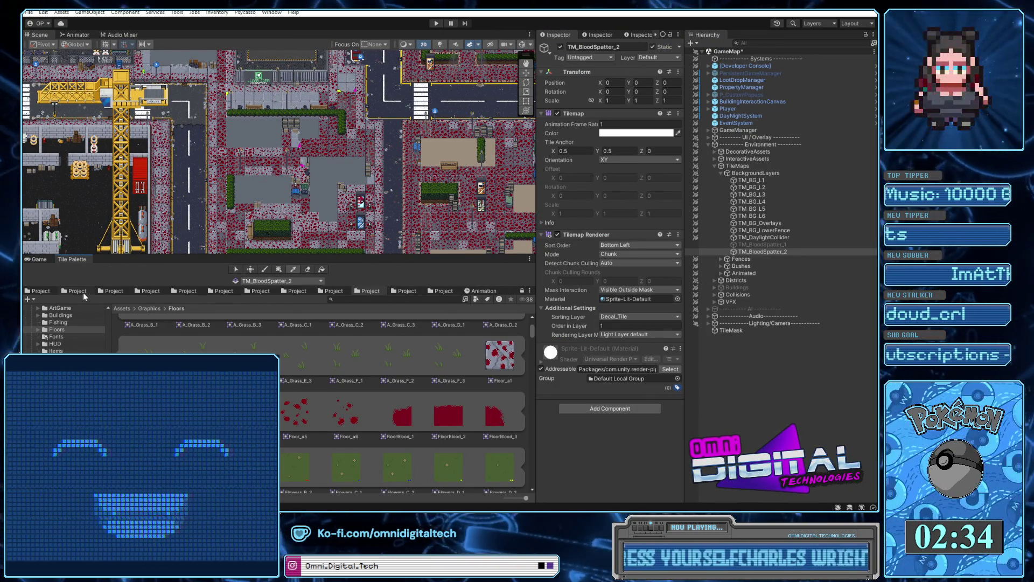
pyautogui.click(83, 293)
pyautogui.click(377, 299)
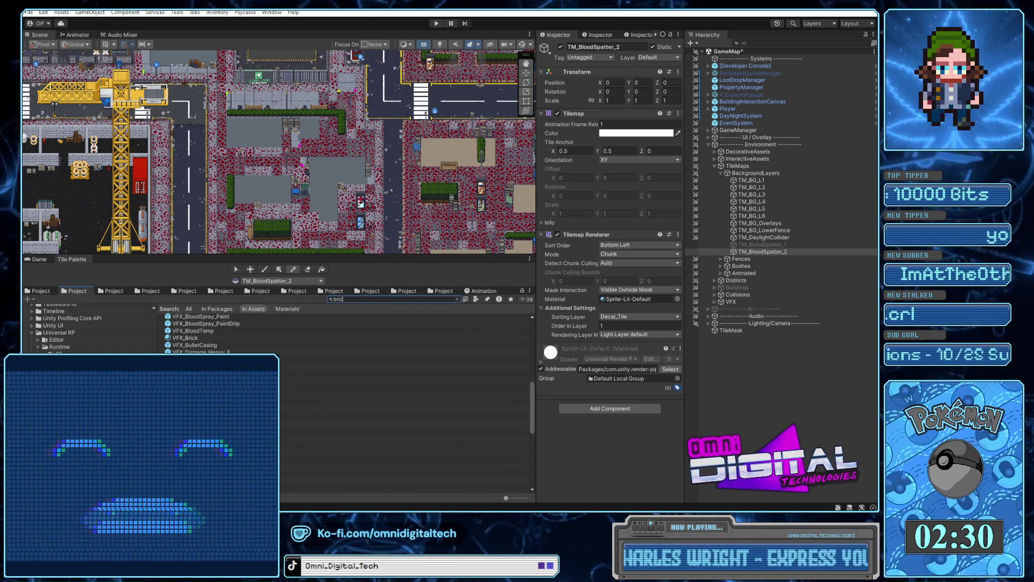
pyautogui.write('brick')
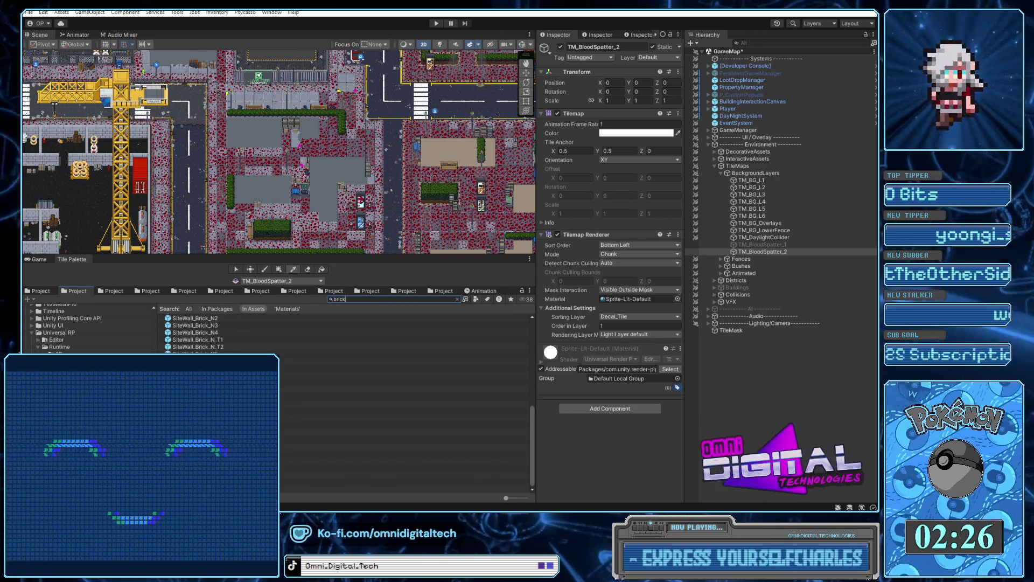
pyautogui.moveTo(533, 439); pyautogui.dragTo(535, 359)
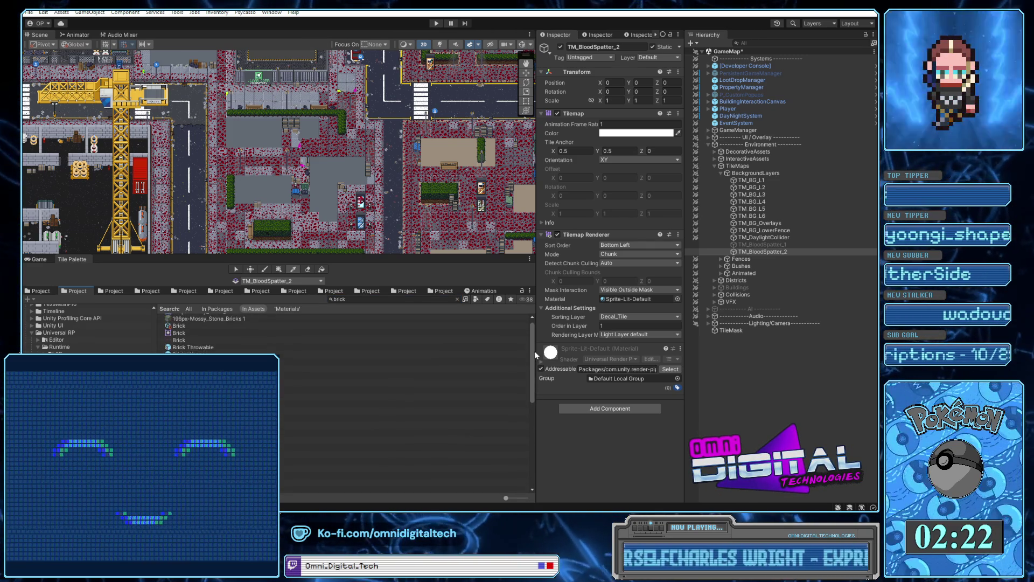
pyautogui.click(188, 332)
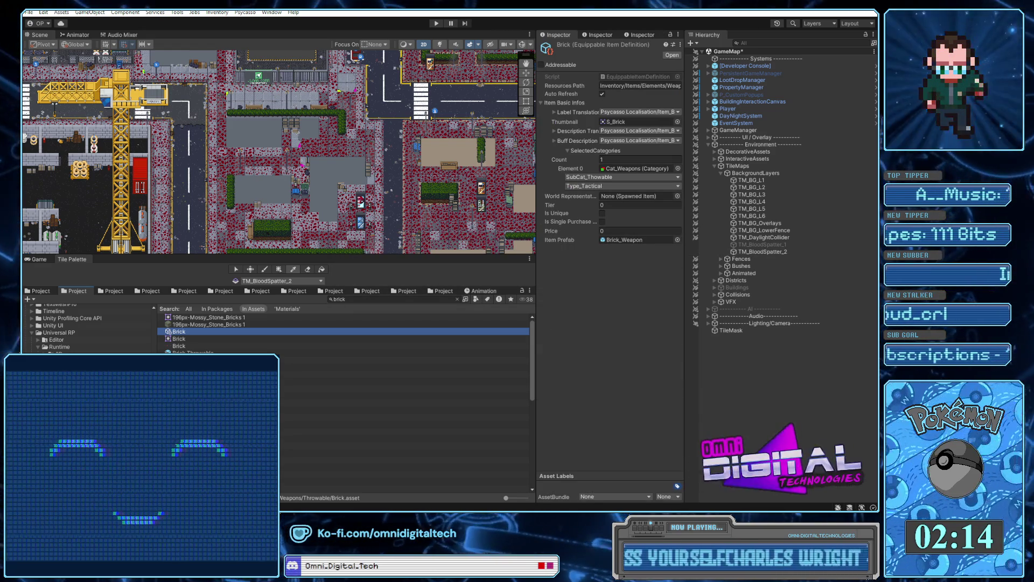
# Inspect the Brick Throwable and Brick_Weapon prefabs.
pyautogui.click(194, 352)
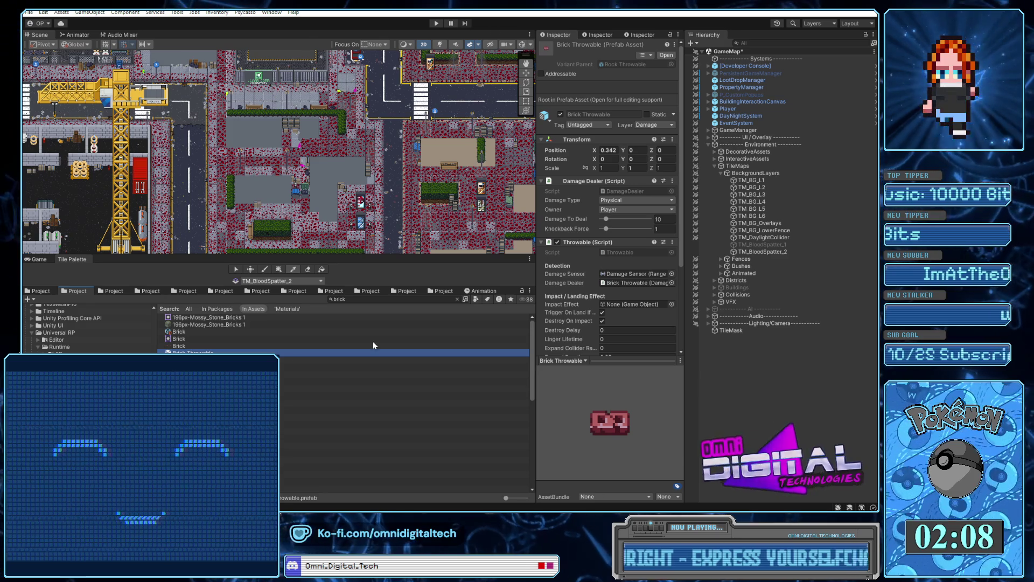
pyautogui.moveTo(680, 243); pyautogui.dragTo(682, 326)
pyautogui.scroll(5, 564, 325)
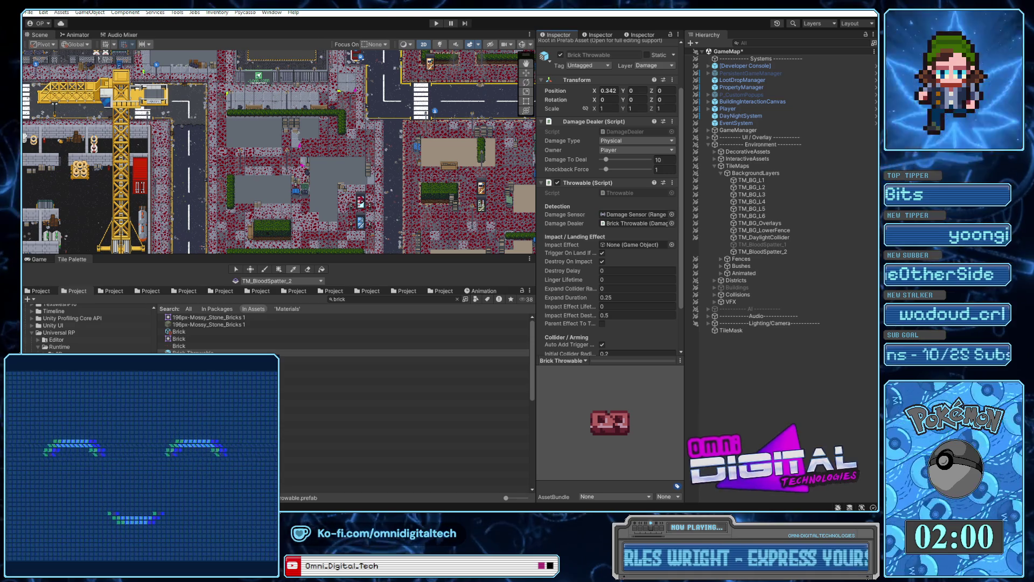
pyautogui.click(323, 360)
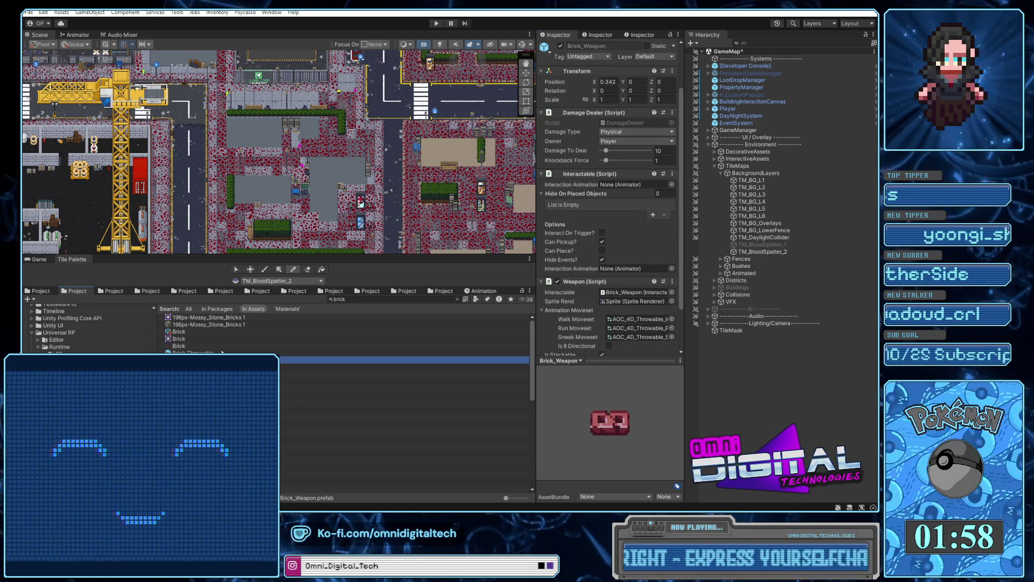
pyautogui.click(222, 353)
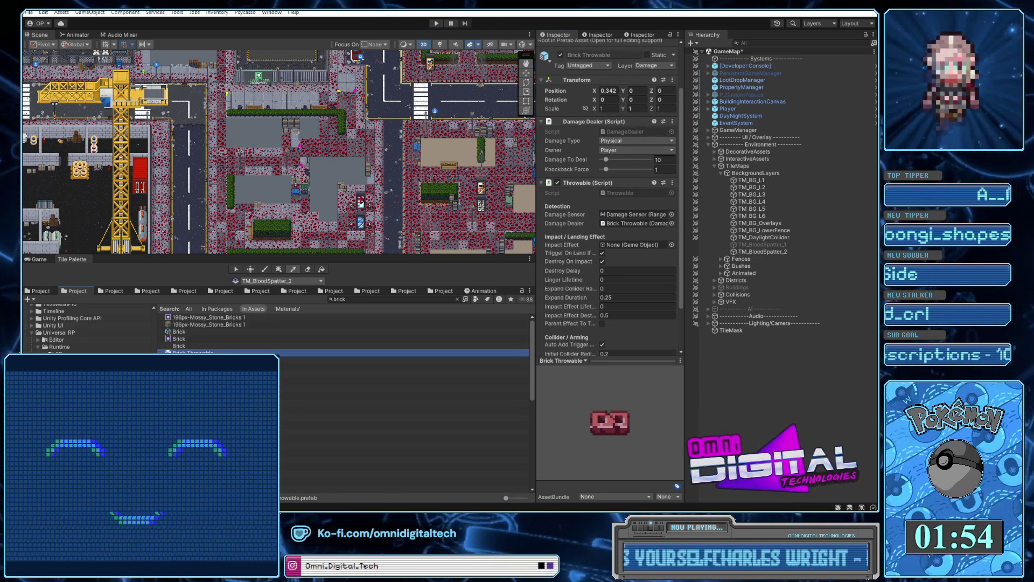
# View the Brick texture's 64x16 import settings and resize the preview pane.
pyautogui.click(184, 346)
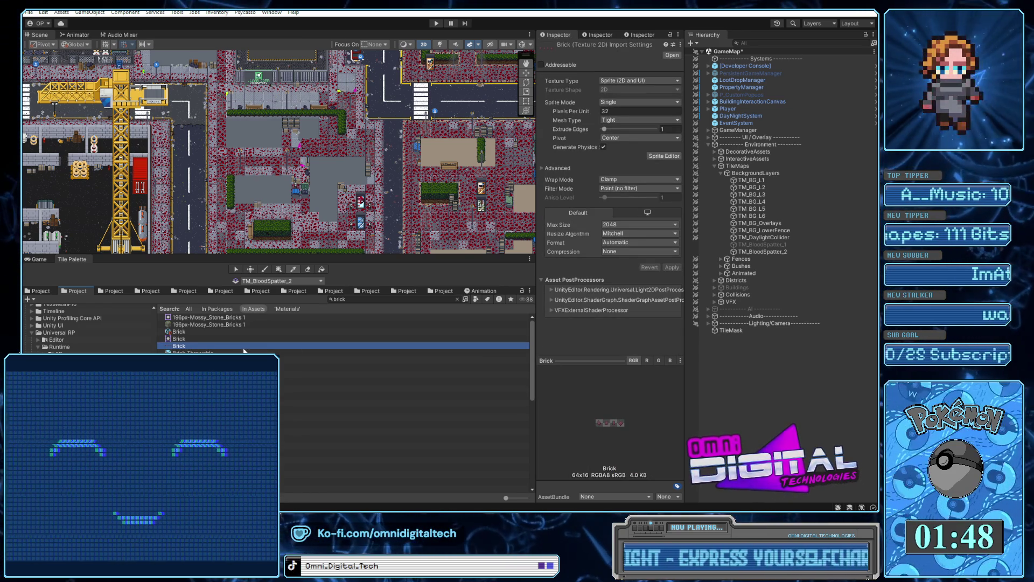
pyautogui.moveTo(605, 359)
pyautogui.mouseDown()
pyautogui.moveTo(605, 291)
pyautogui.moveTo(604, 327)
pyautogui.mouseUp()
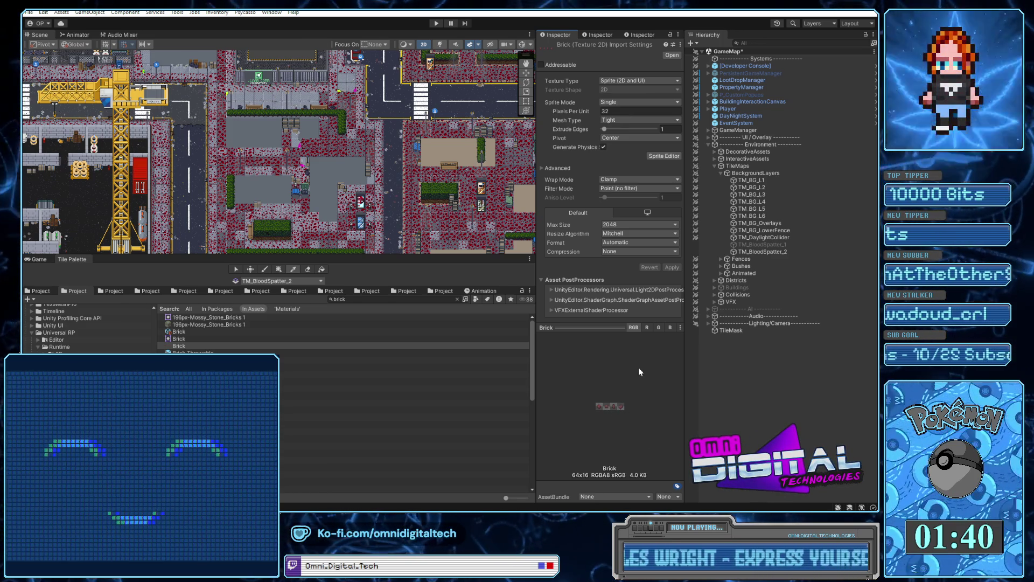
pyautogui.moveTo(598, 328); pyautogui.dragTo(592, 338)
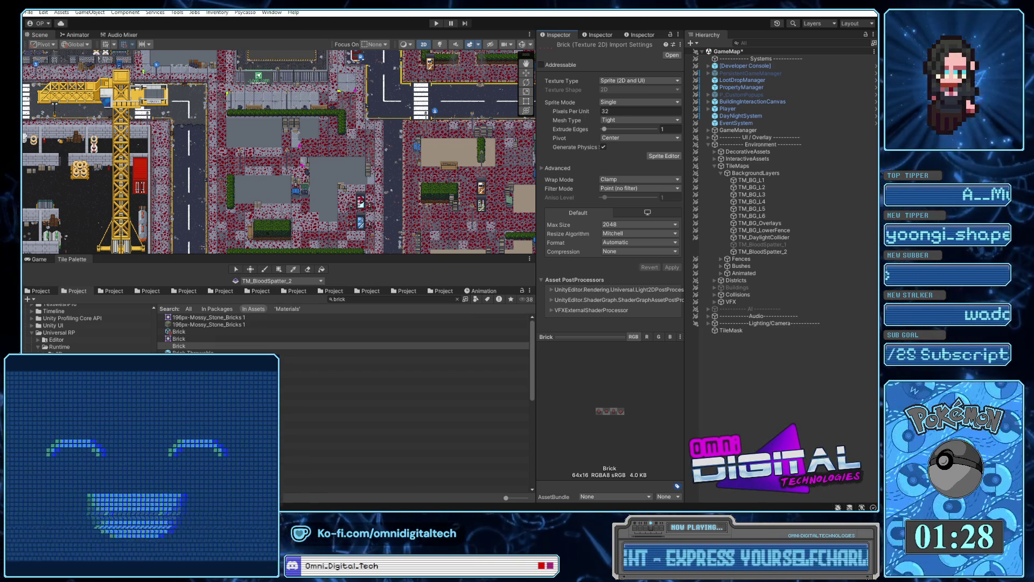
# Return to the Weapon Specs - Psycasso V1.drawio.png preview, show the full page, and open its sharing settings.
pyautogui.hotkey('alt', 'Tab')
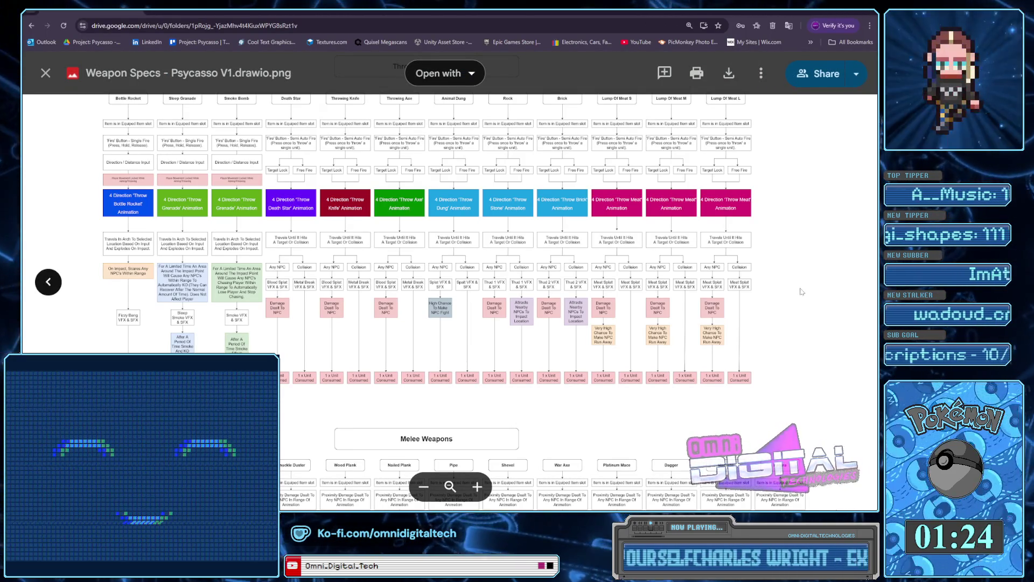
pyautogui.press('Escape')
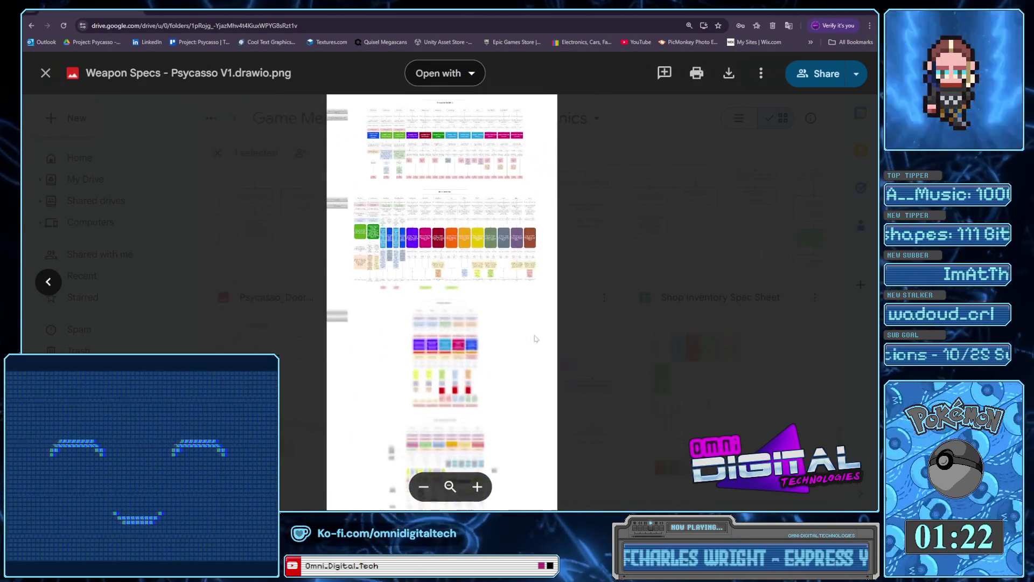
pyautogui.click(761, 73)
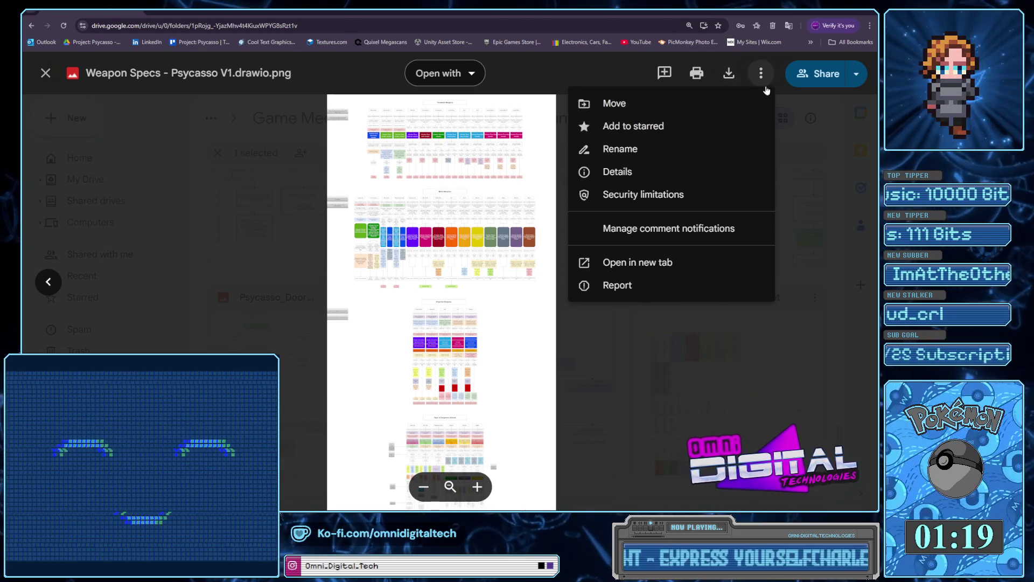
pyautogui.click(819, 74)
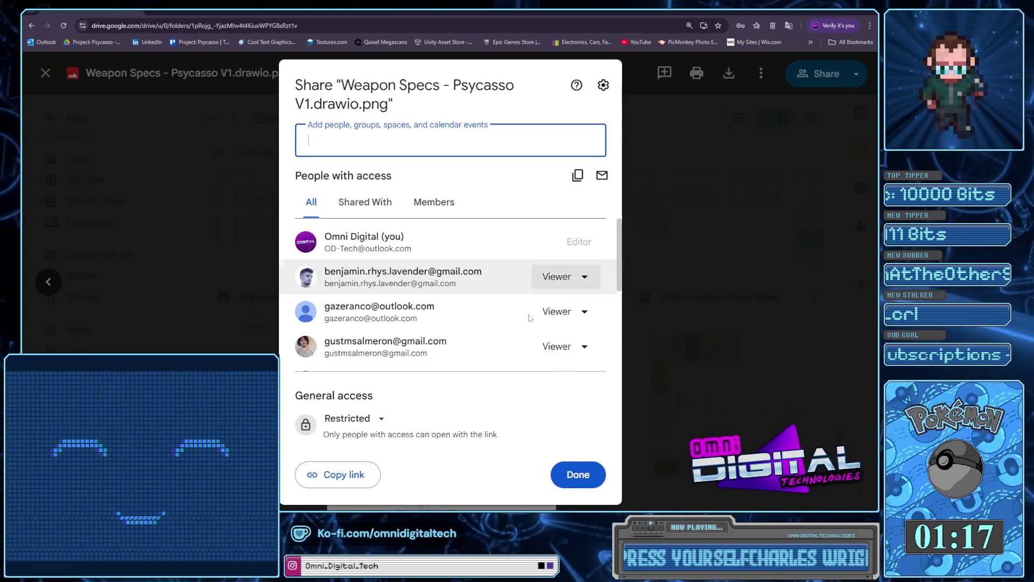